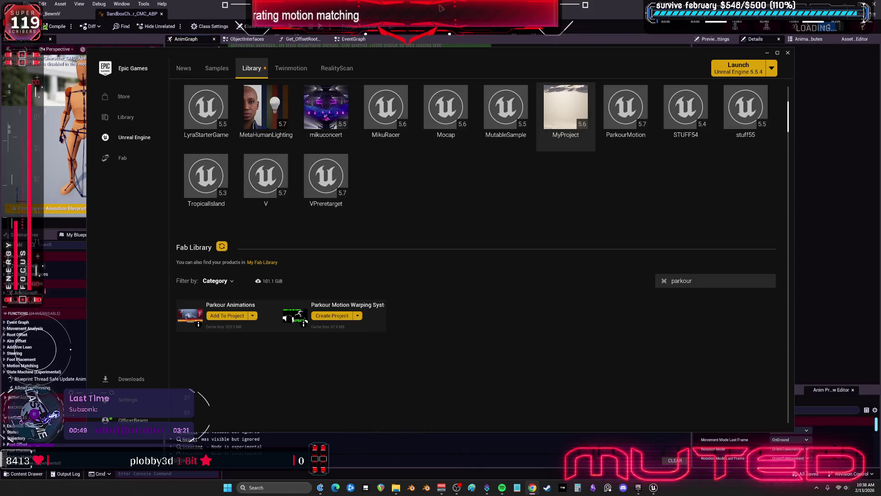
- Scroll the launcher Library up to My Projects, then return to the BPV_BewmV Blueprint in the editor
scroll(454, 215, up, 4)
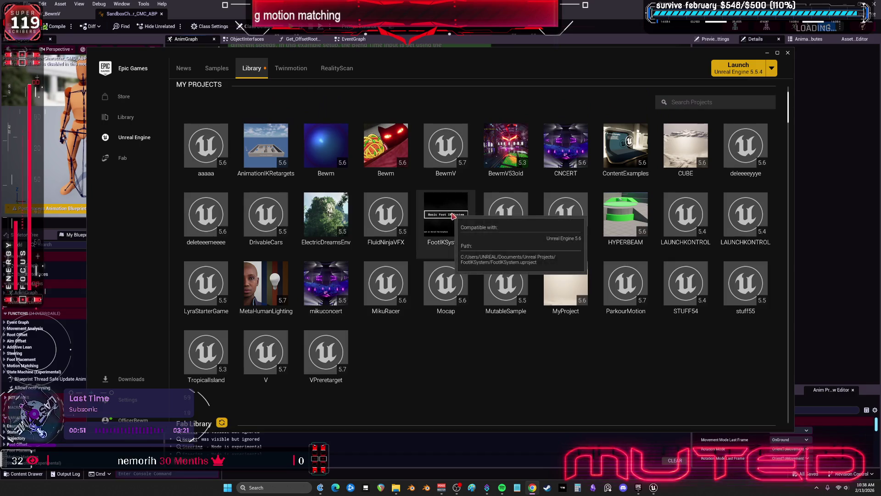
key(alt+Tab)
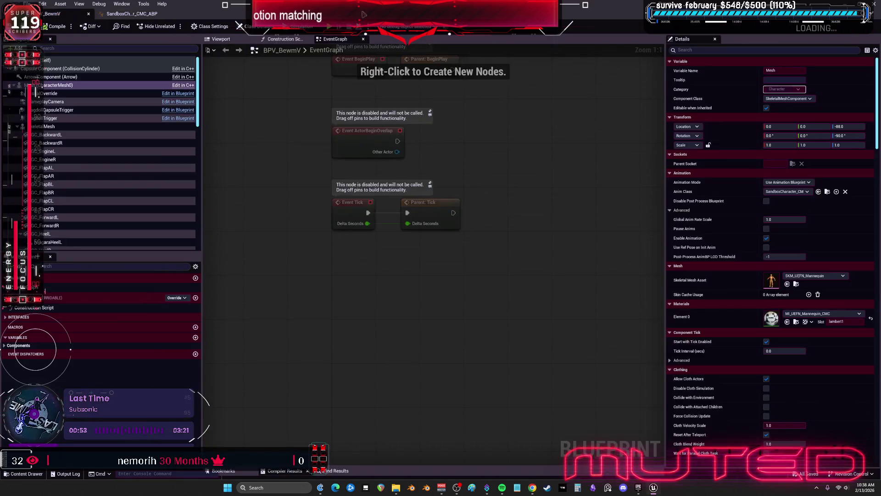
- Float the Blueprint editor as a smaller window and start playing the level
drag(379, 14, 379, 167)
key(alt+Tab)
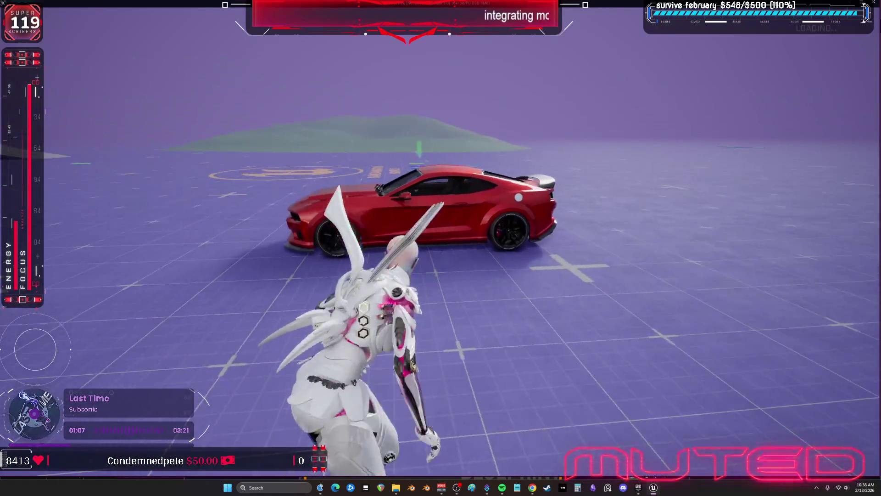
- Run to the red car, drive it into a crash, climb out, and return to the editor
key(w)
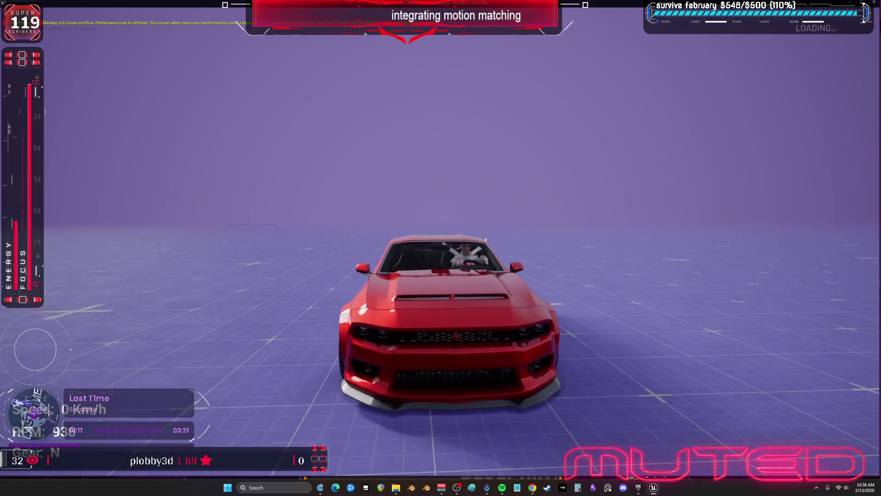
key(w)
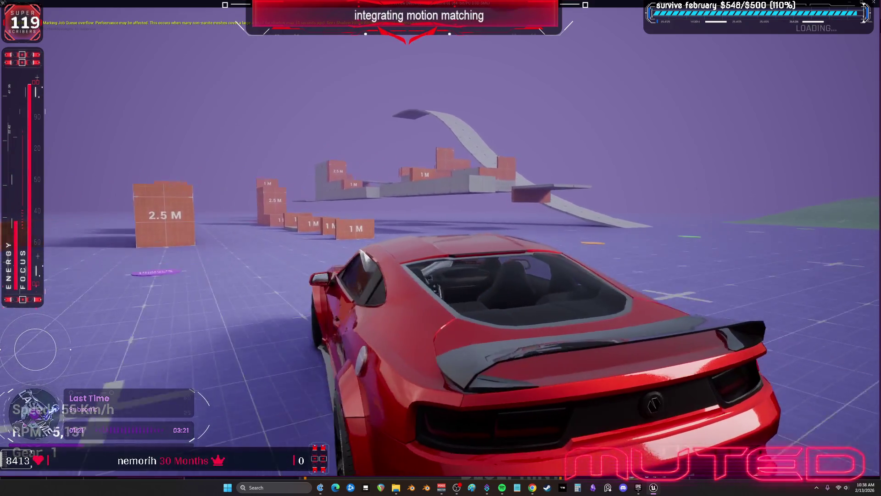
key(a)
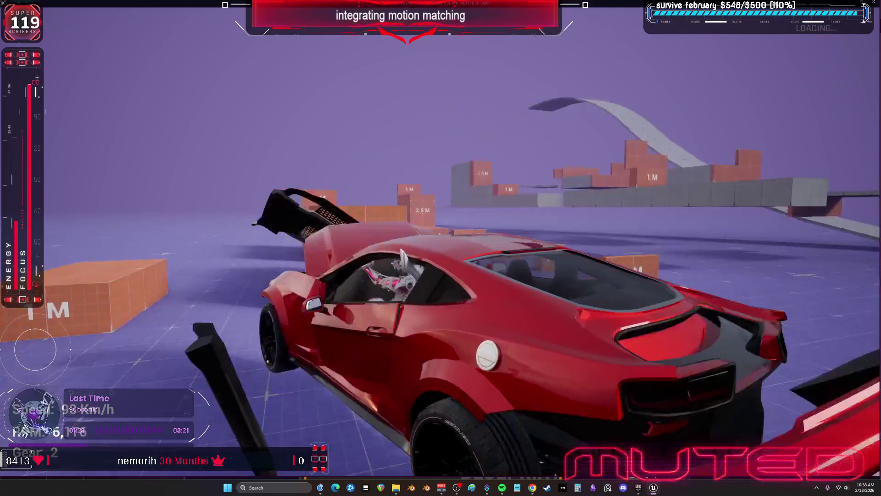
key(d)
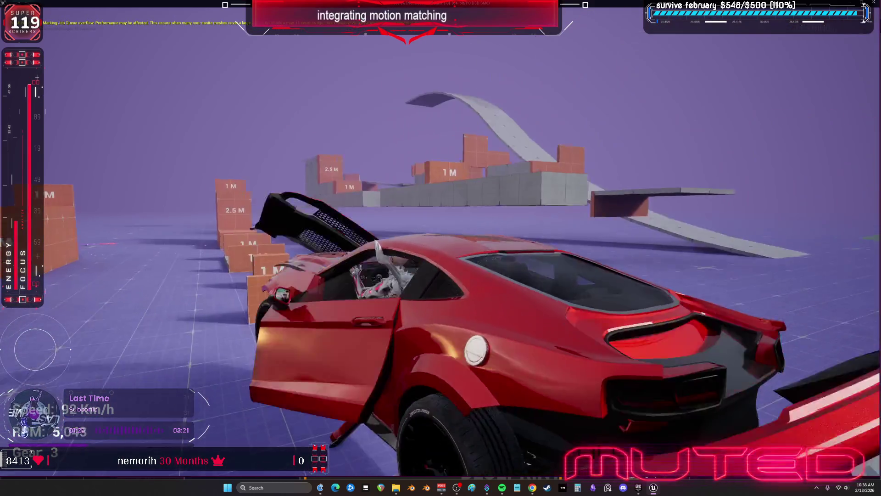
key(s)
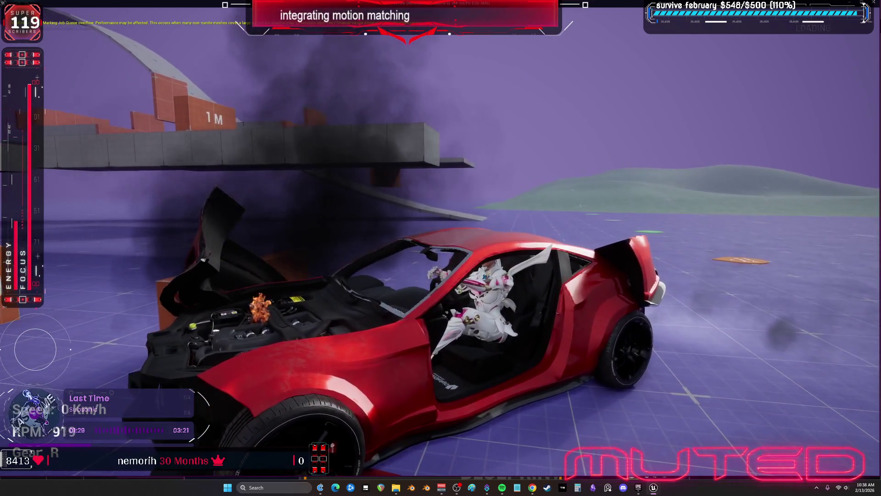
key(e)
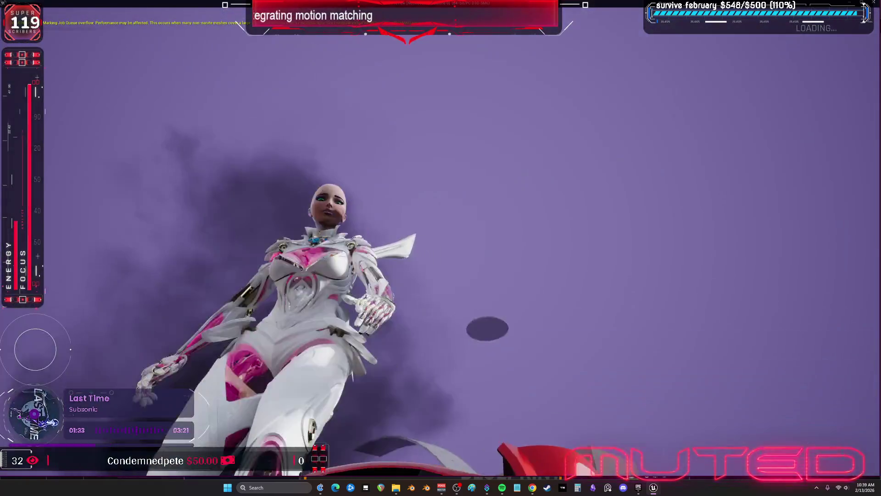
key(alt+Tab)
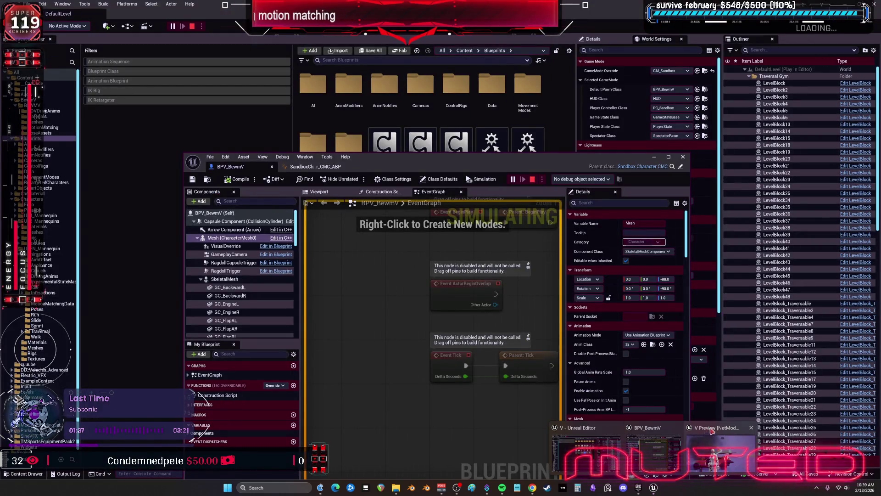
- Bring the 'V Preview [NetMode]' game window back to the front from the taskbar
click(712, 432)
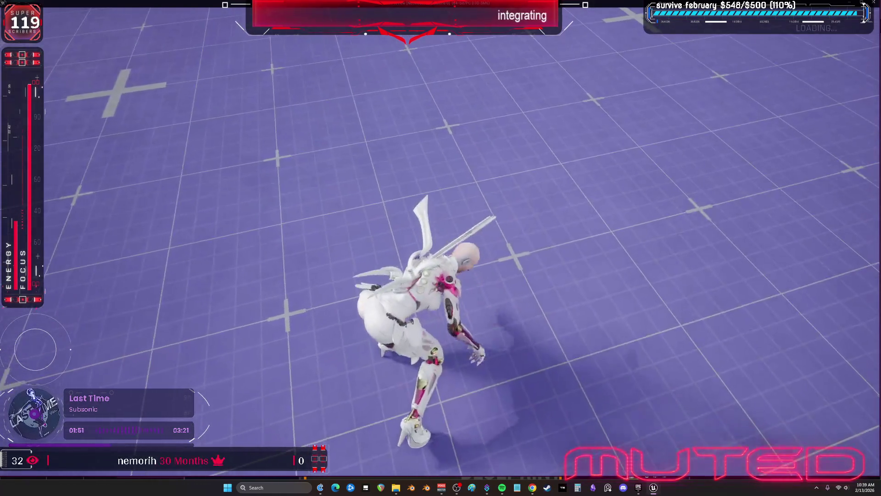
- Turn the character around and move her toward the smoking wreck and orange blocks
key(w)
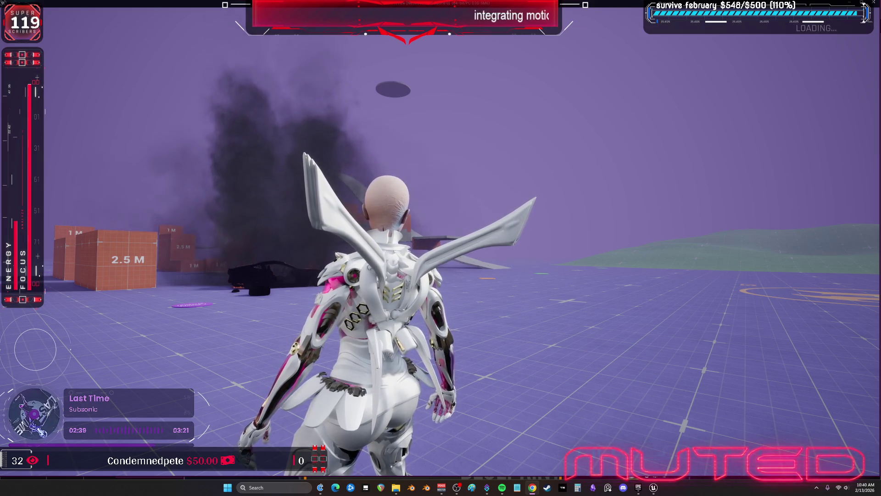
- Run the character across the grid along the row of orange 1 M blocks
key(w)
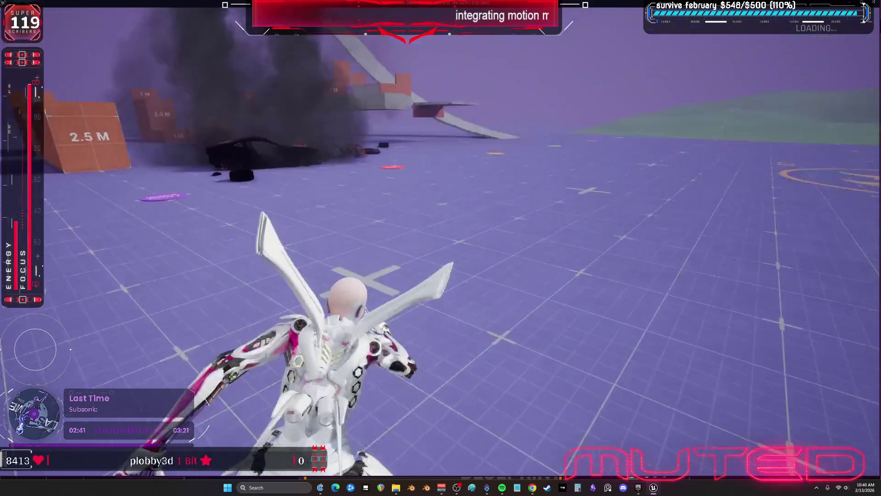
key(w)
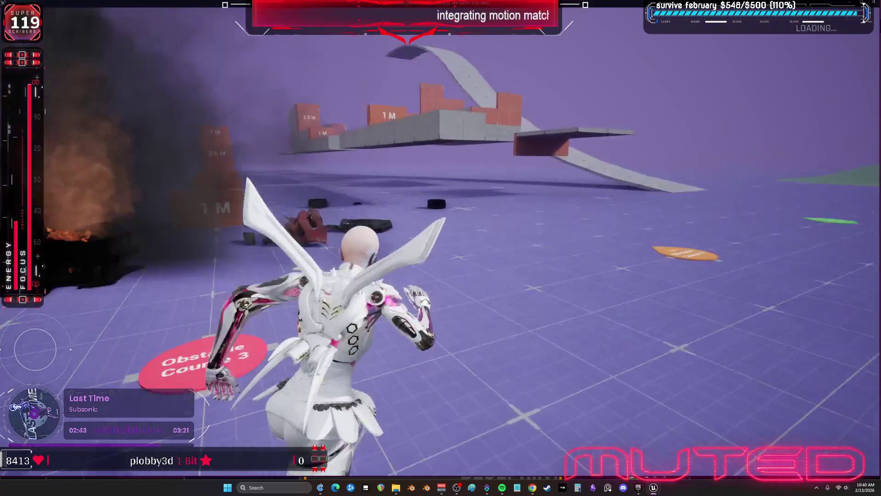
key(w)
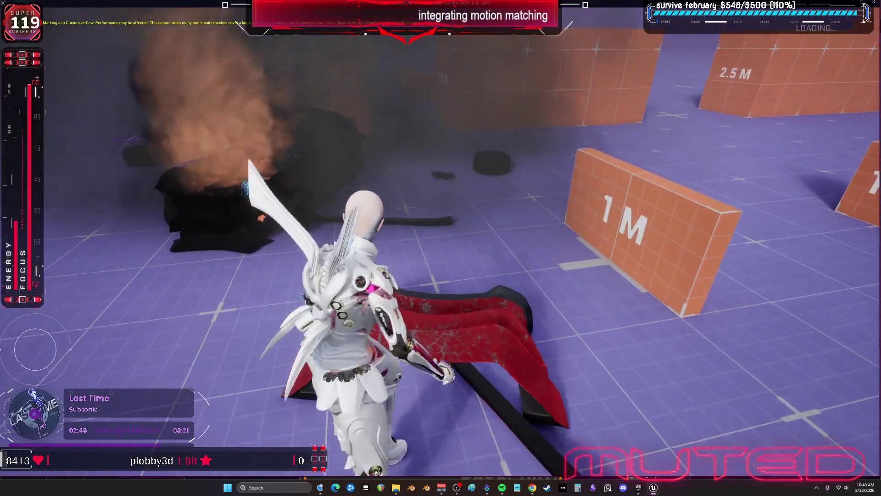
key(w)
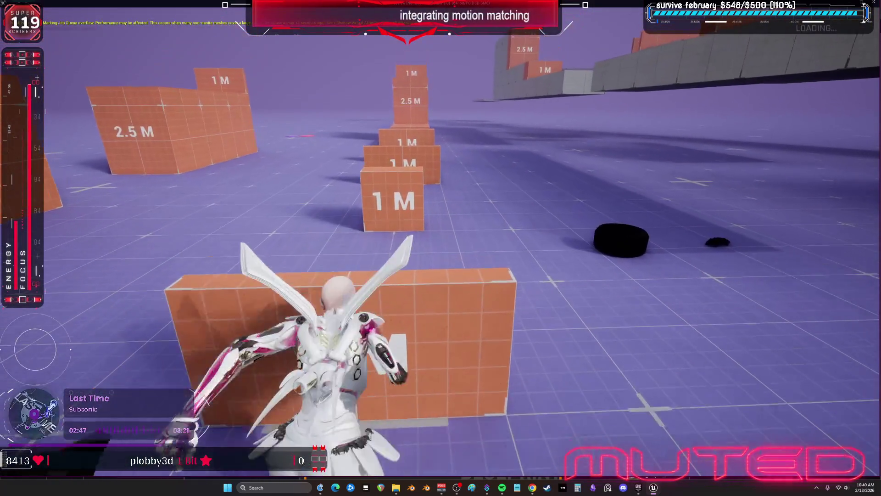
key(w)
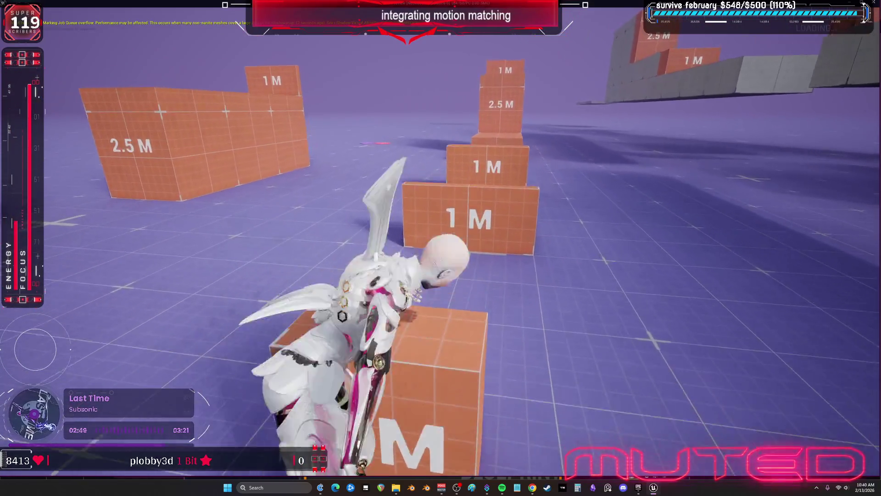
key(w)
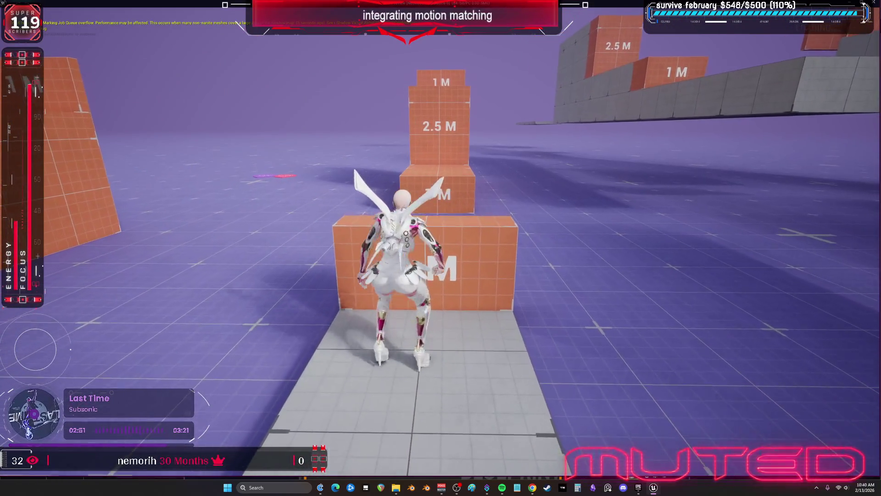
key(w)
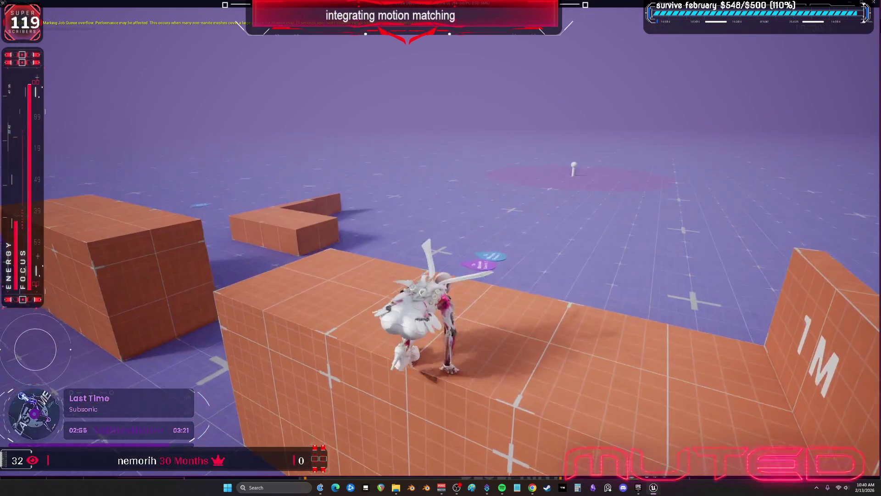
- Vault onto an orange block, run off its edge, and leap through the smoke
key(w)
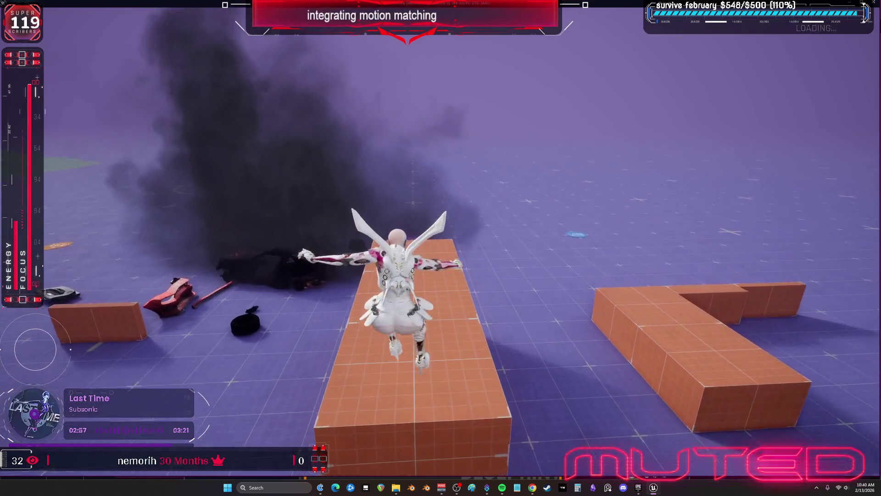
key(w)
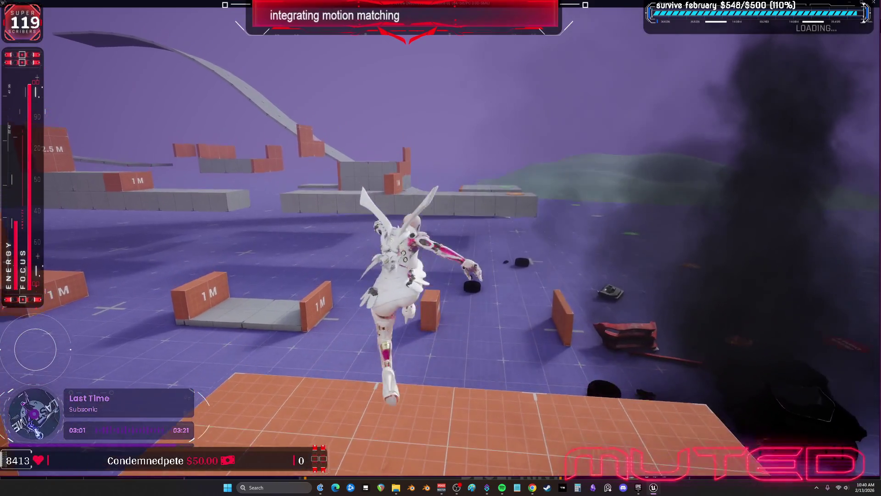
key(w)
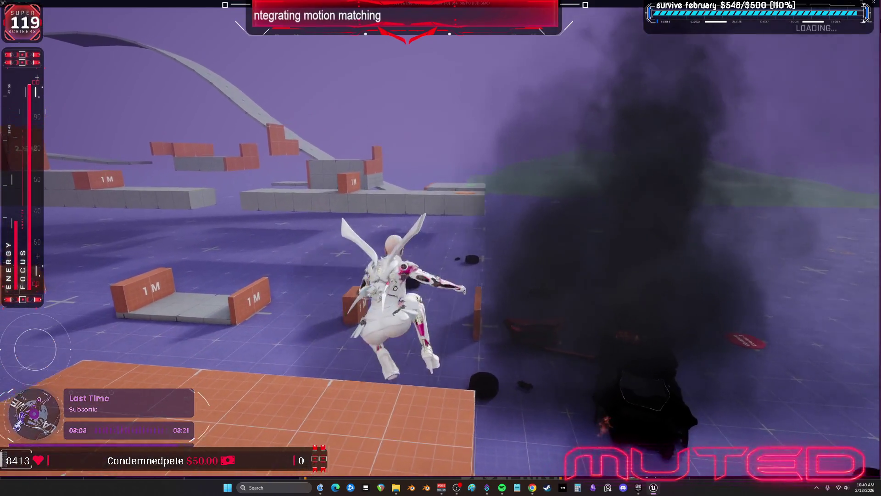
key(w)
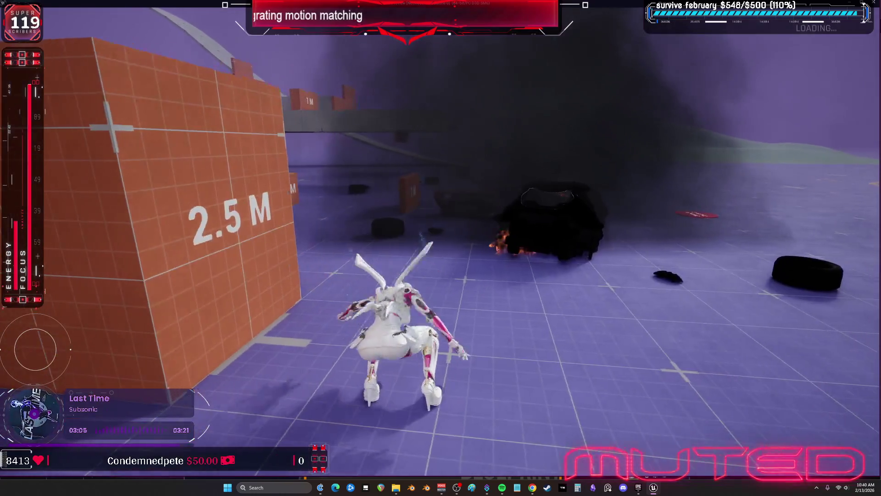
key(w)
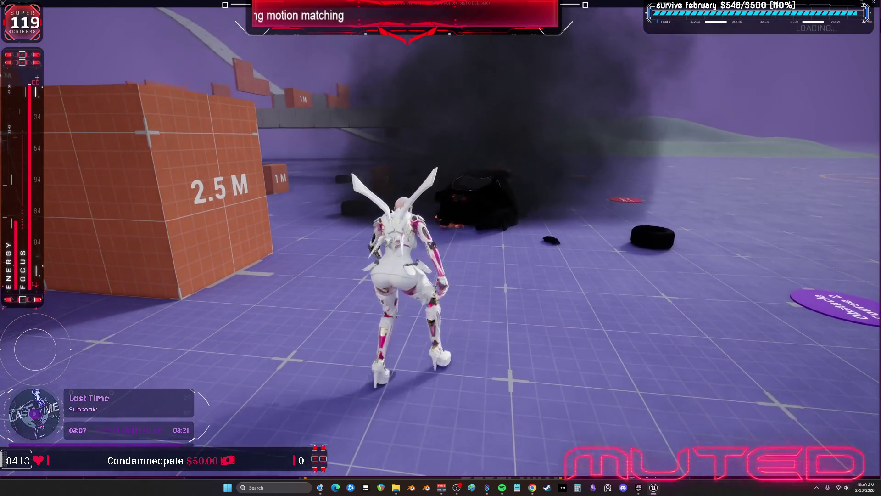
key(w)
key(space)
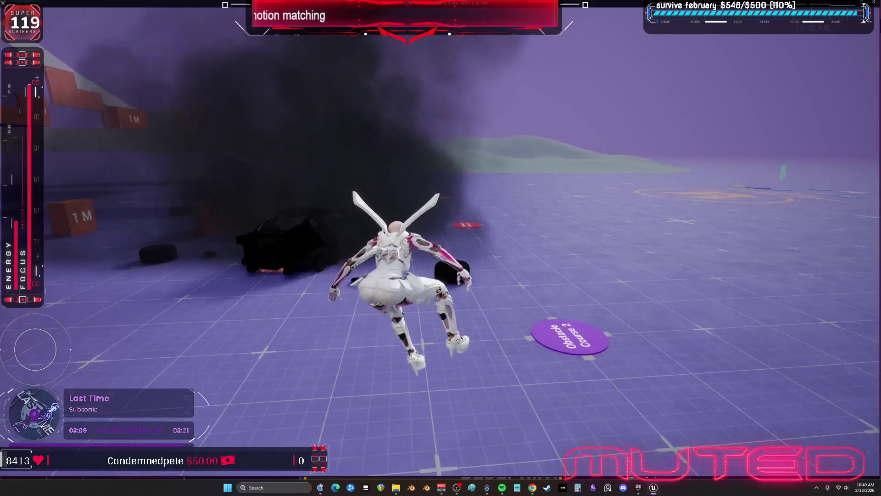
key(w)
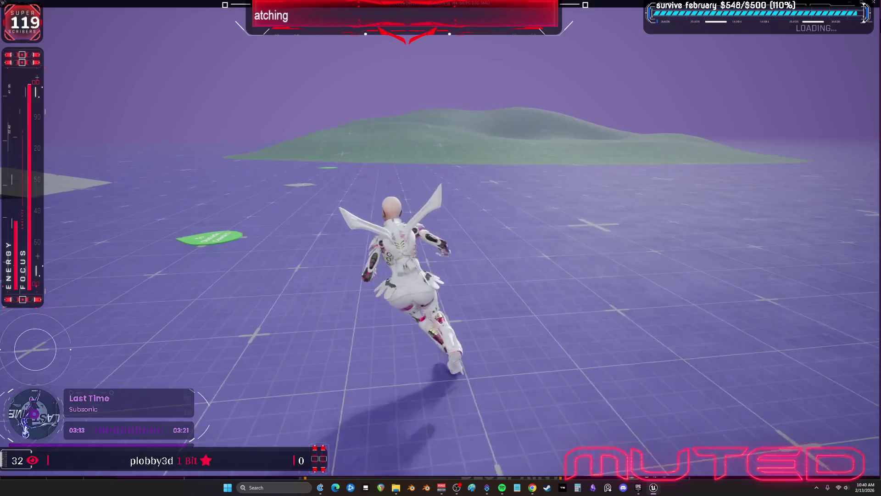
- Run the character over the green hill and across the terrain toward the ridge
key(w)
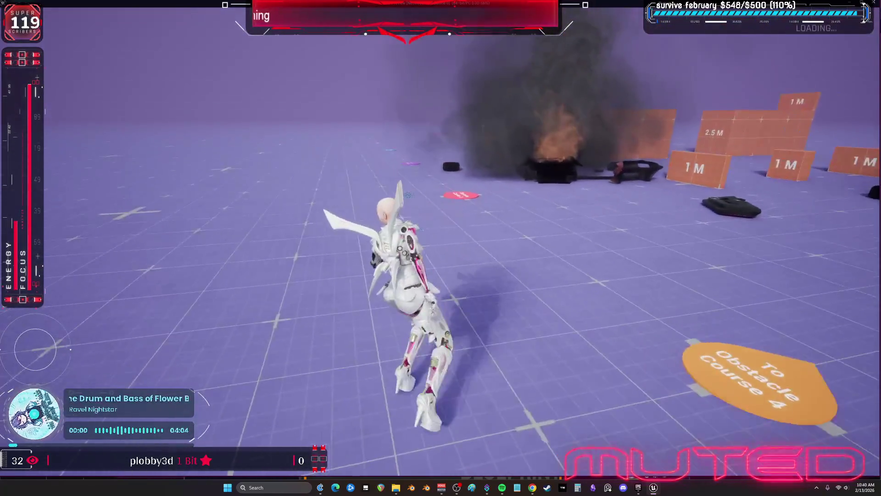
key(w)
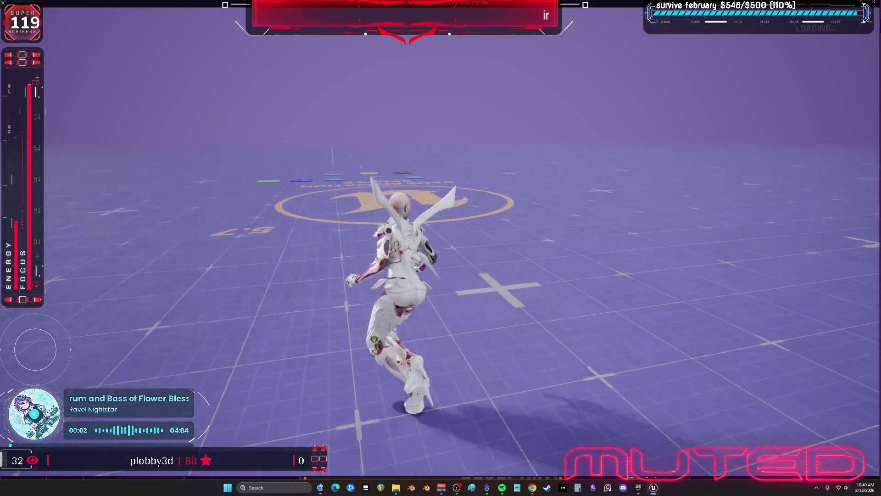
key(w)
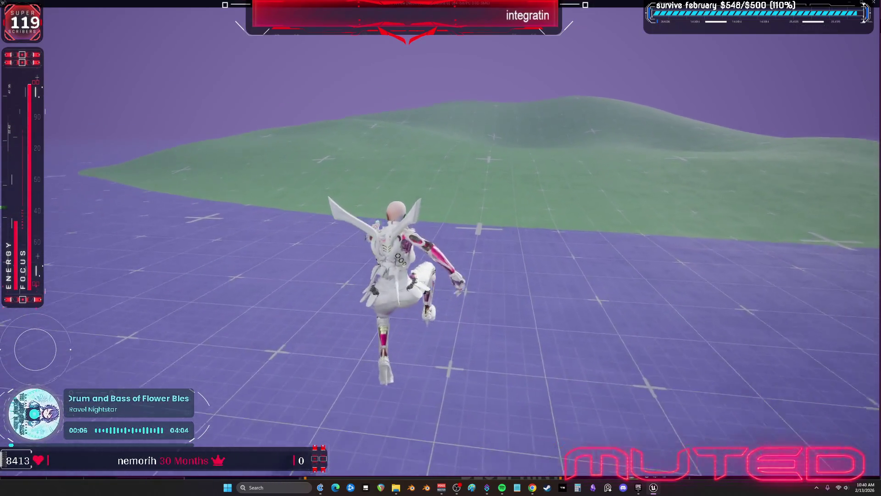
key(w)
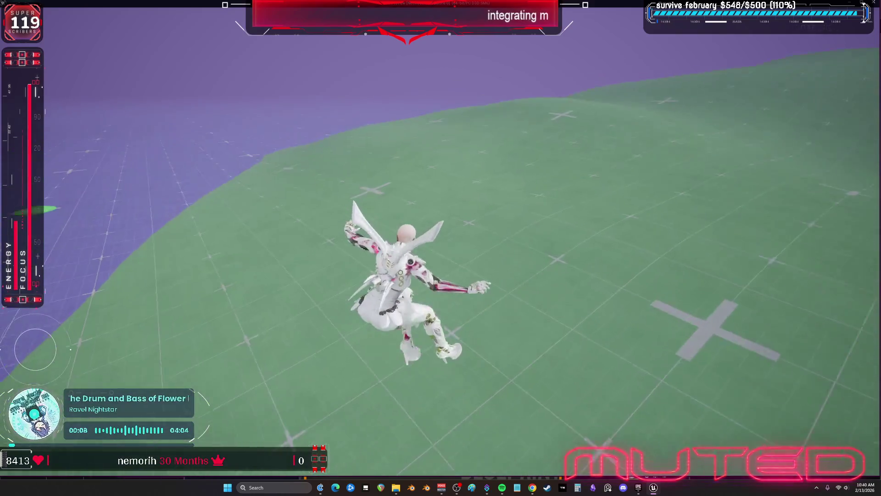
key(w)
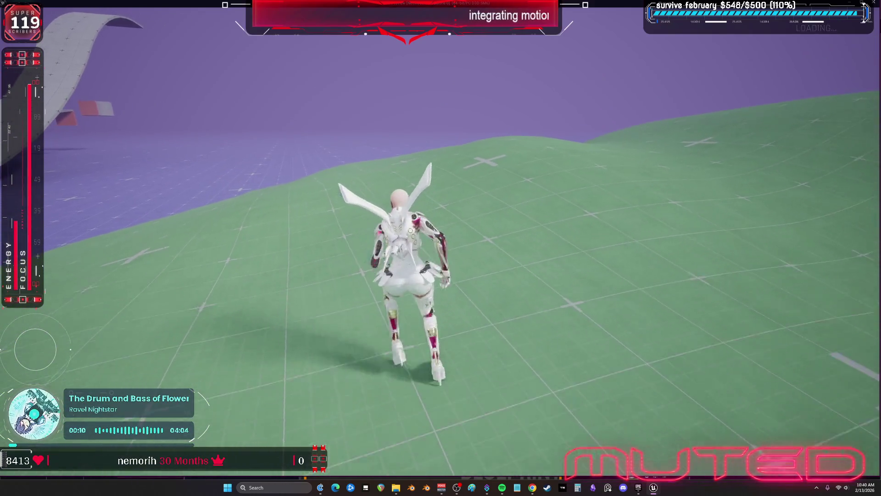
key(w)
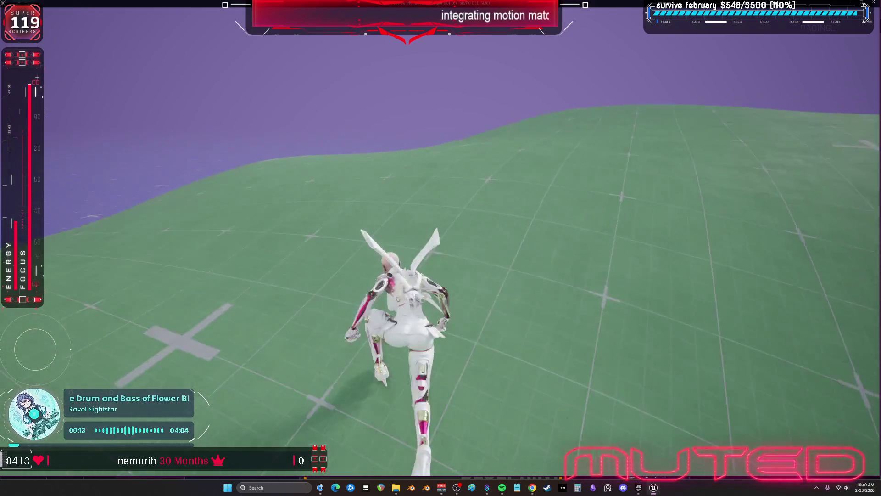
key(w)
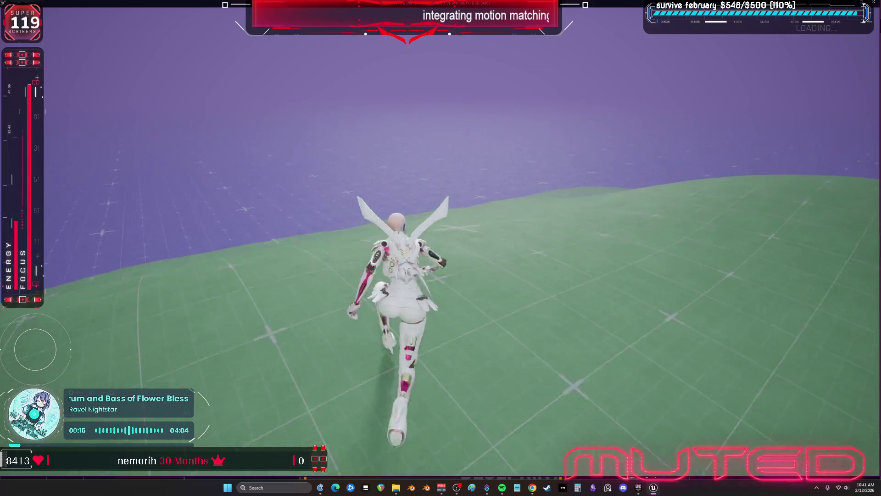
key(w)
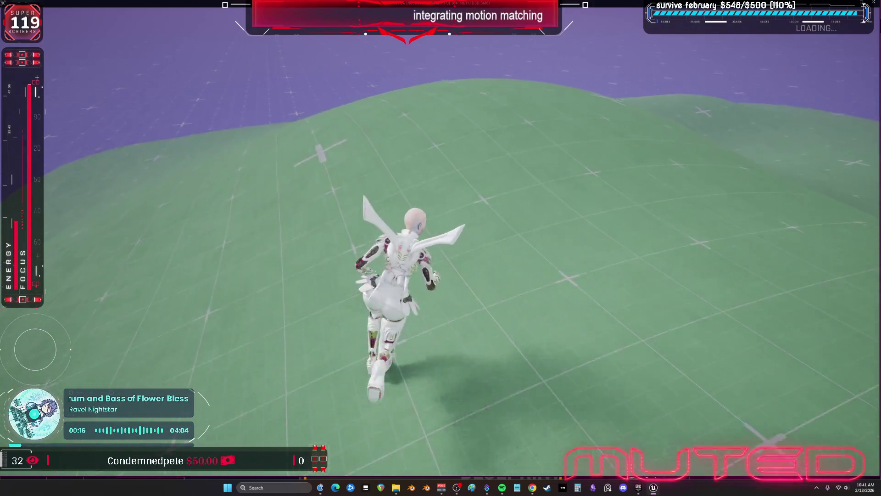
- Make the character jump twice, turn her around on the slope, then stop playing with Esc
key(space)
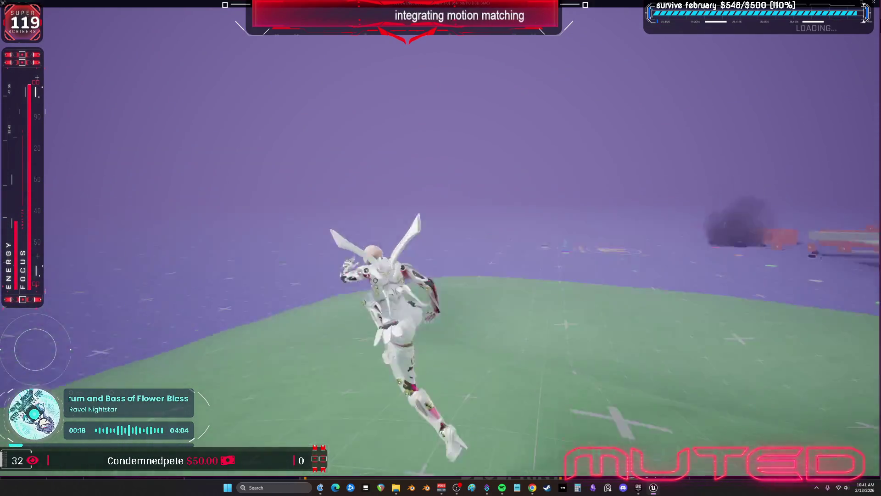
key(w)
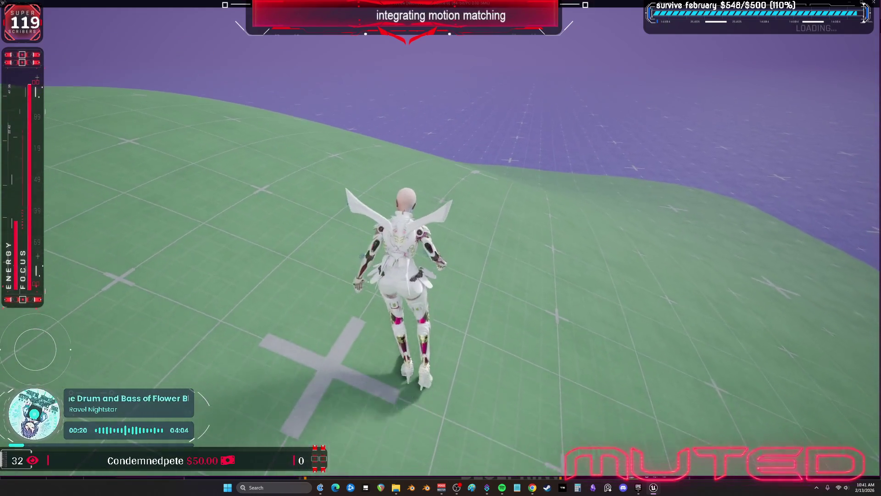
key(space)
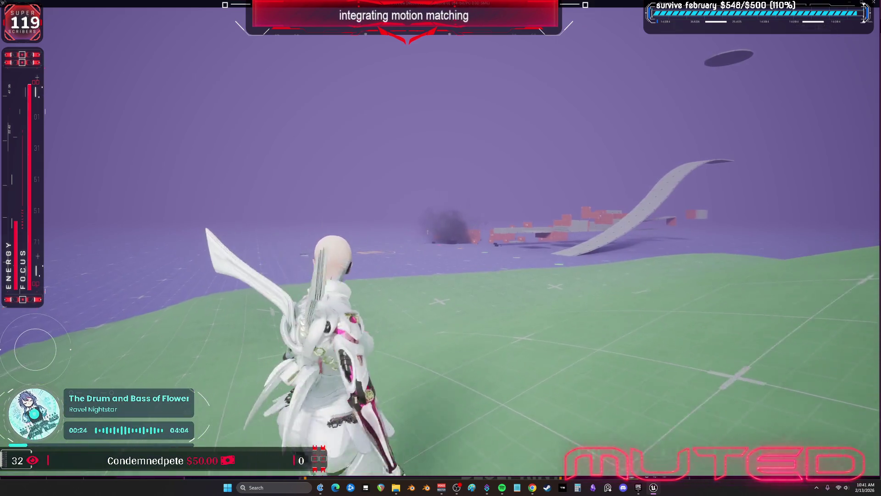
key(w)
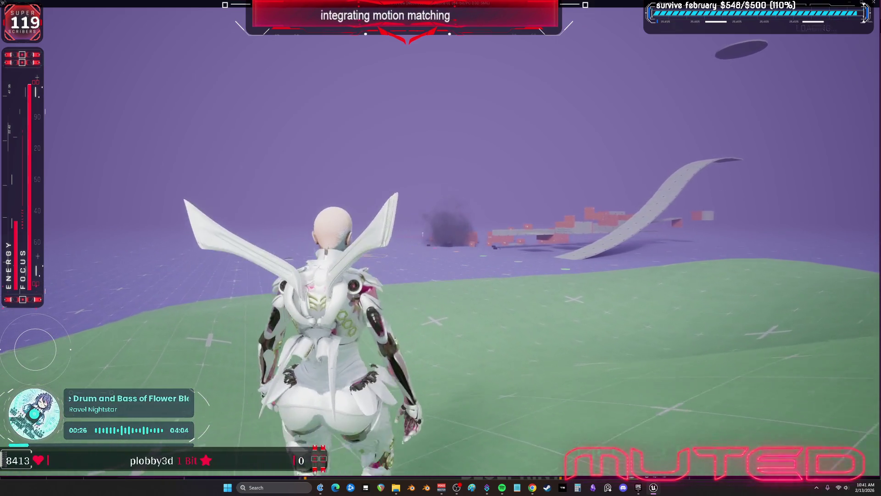
key(a)
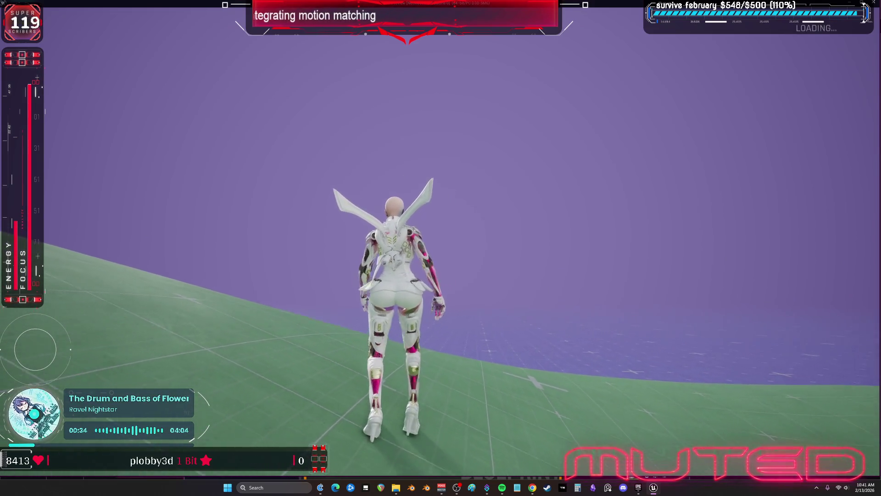
key(s)
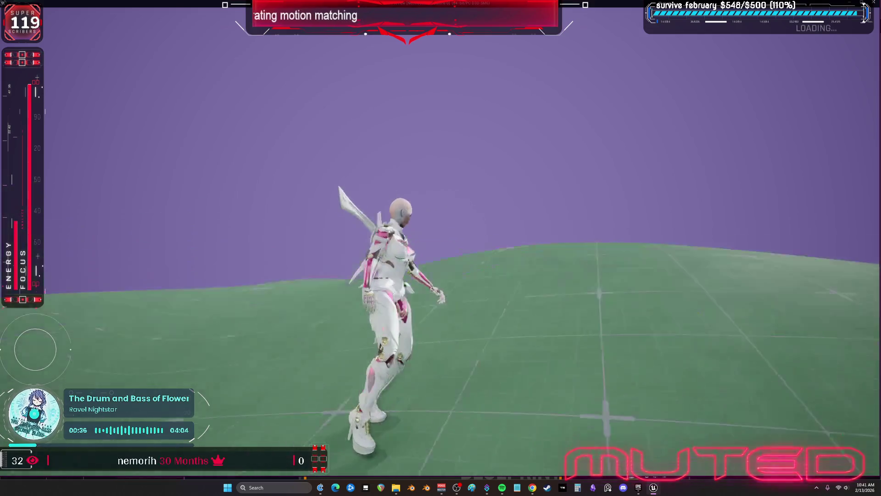
key(w)
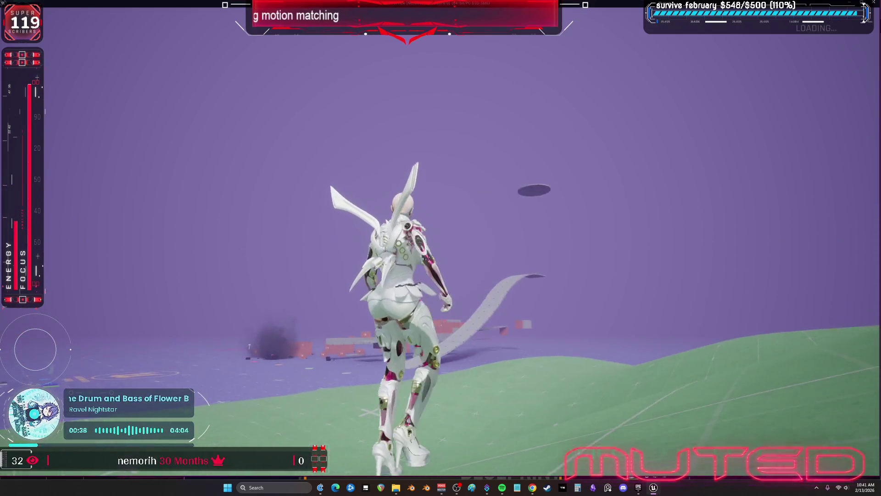
key(s)
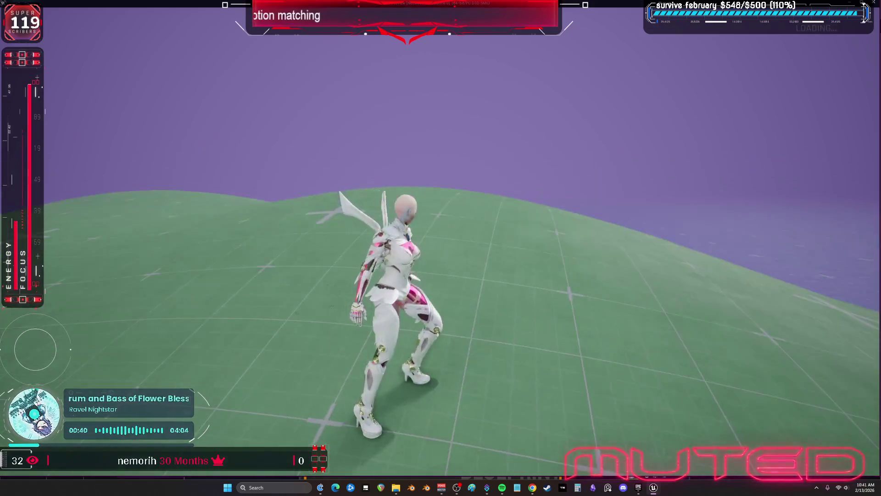
key(w)
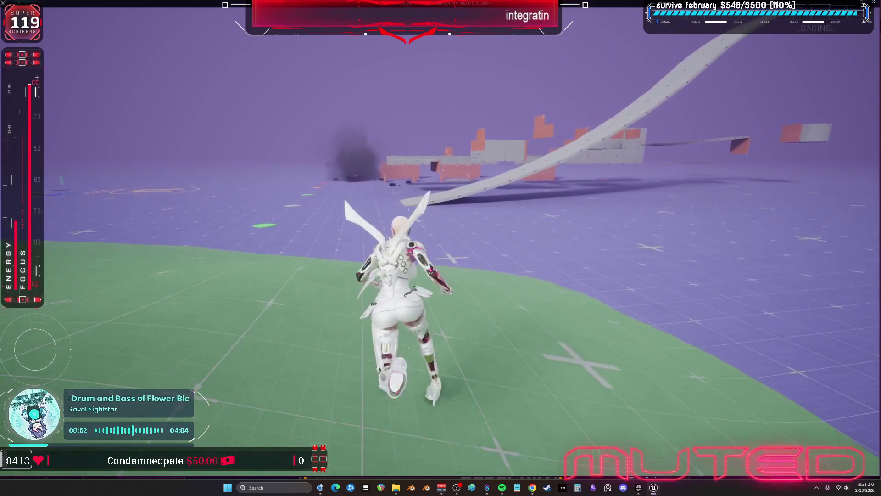
key(Escape)
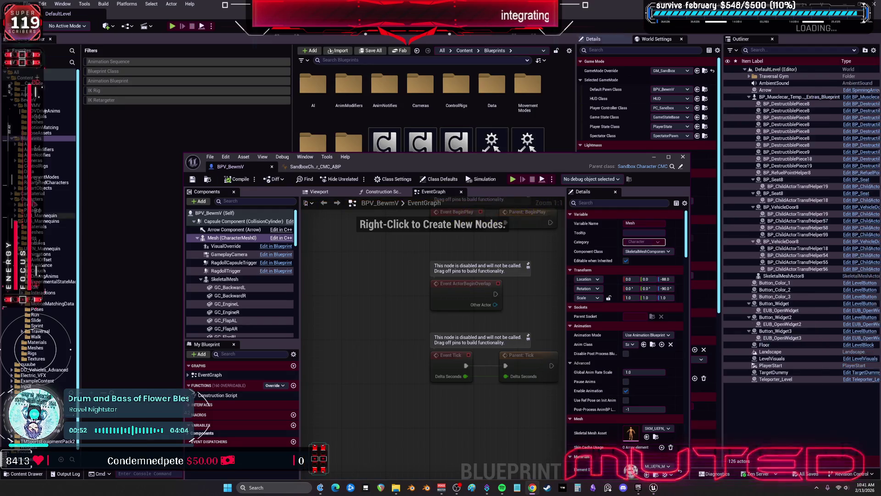
- Close the BPV_BewmV Blueprint editor and bring the Epic Games Launcher forward
click(683, 158)
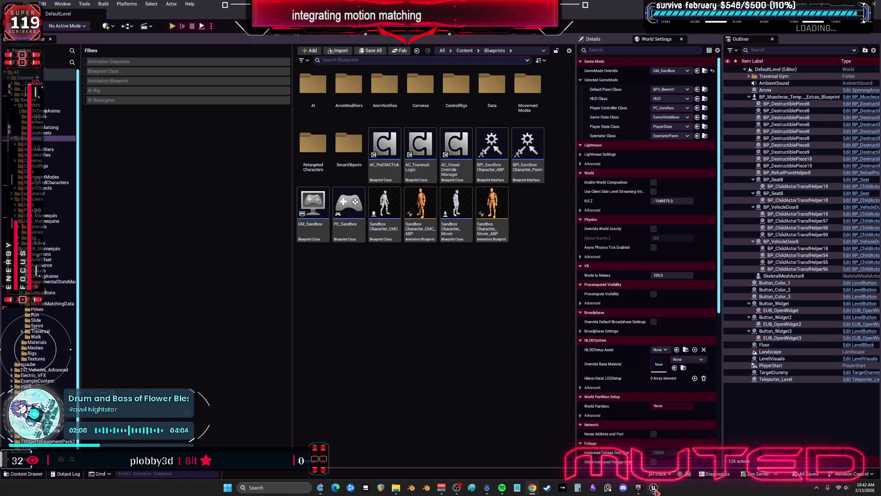
click(638, 489)
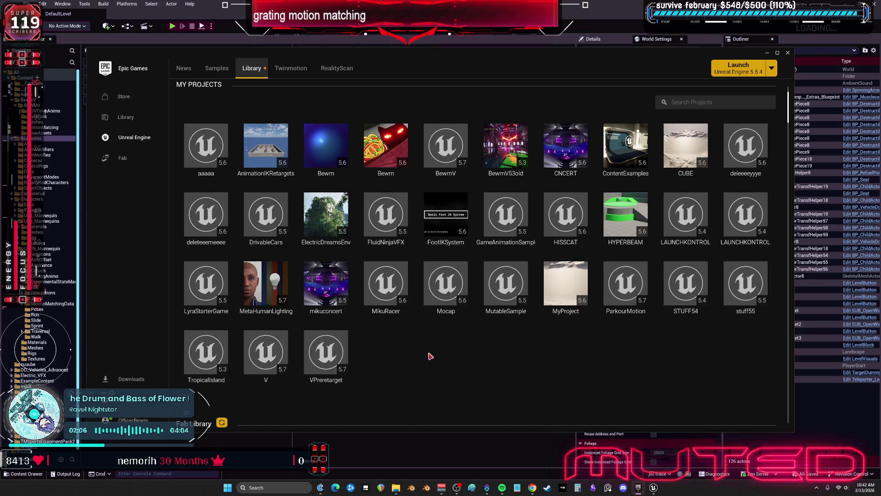
- Launch the ParkourMotion project from Library > My Projects
double_click(628, 295)
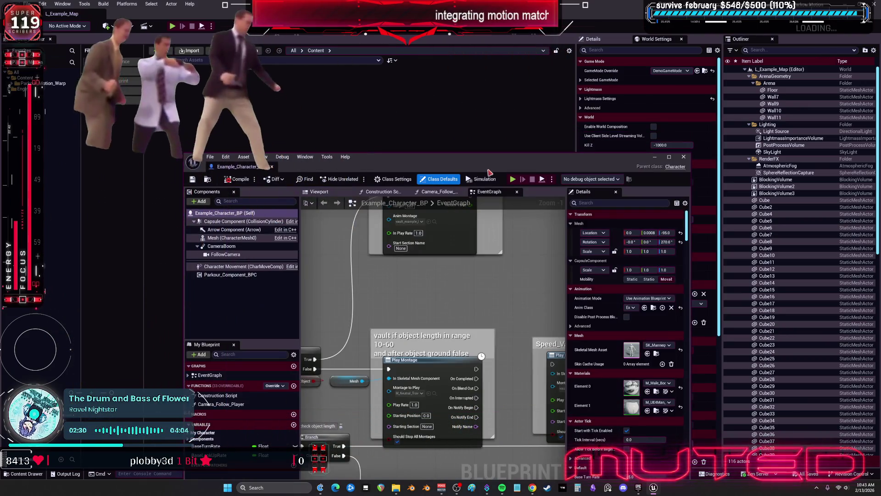
- Maximize the Example_Character_BP editor, play the level with Alt+P, and maximize the preview window
double_click(490, 169)
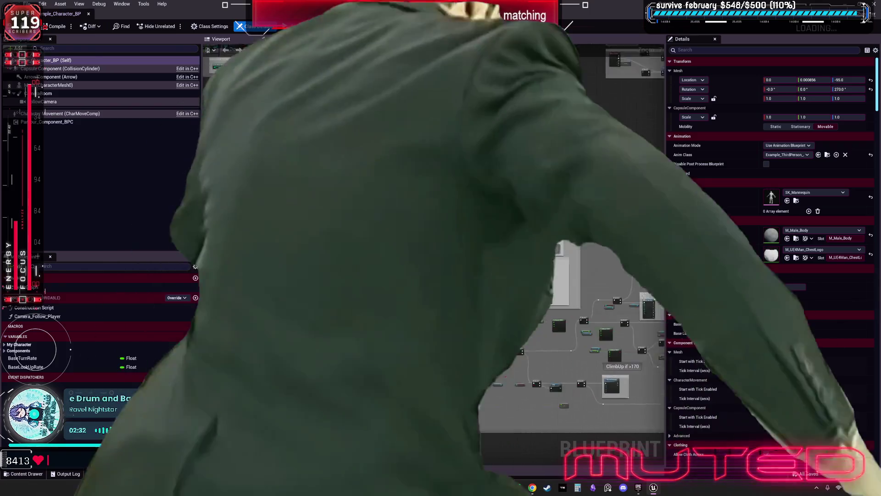
scroll(517, 185, down, 4)
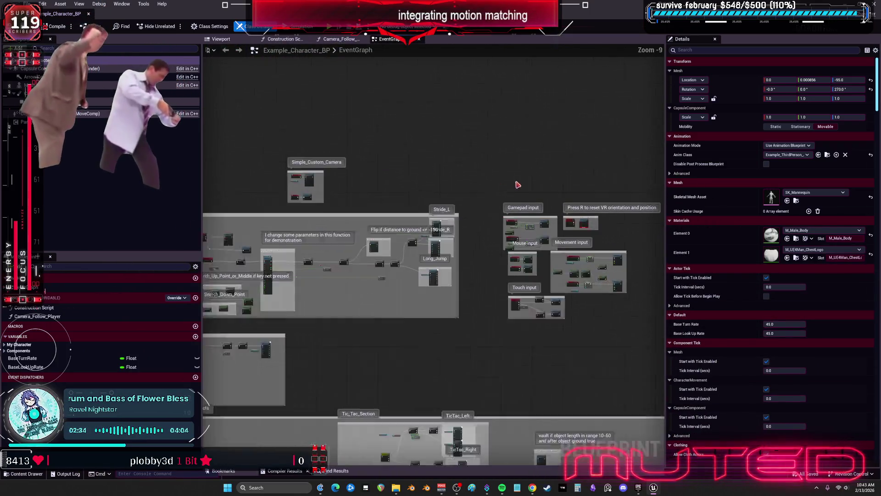
scroll(517, 185, up, 8)
click(398, 114)
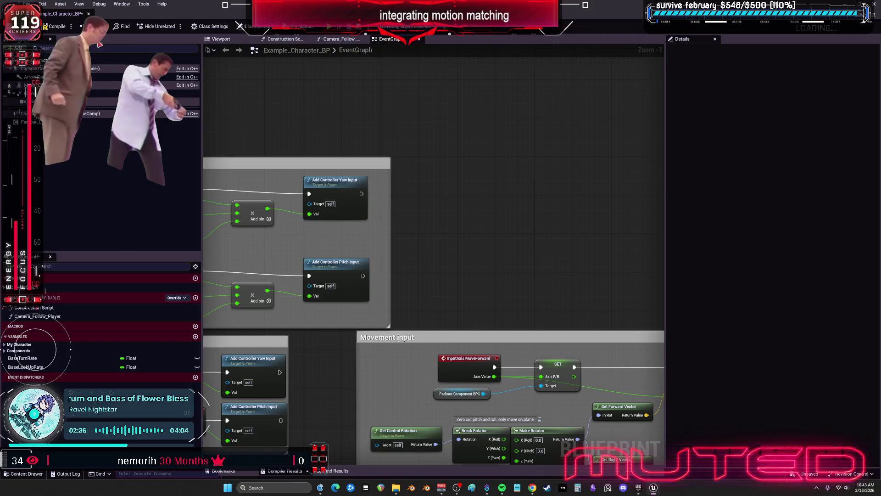
key(alt+p)
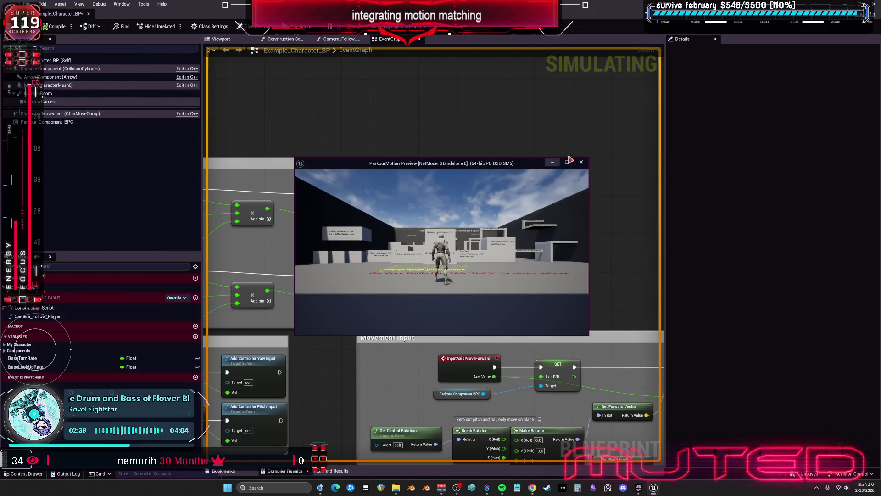
click(568, 161)
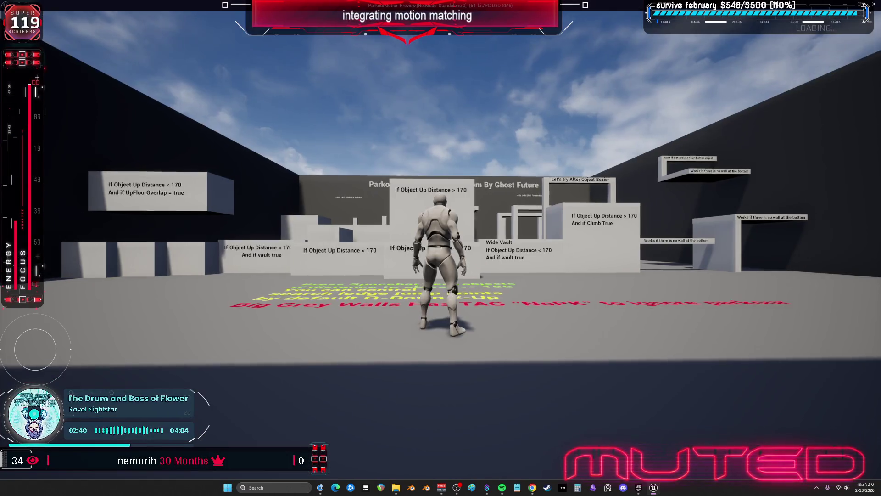
- Run the mannequin through the parkour course, climbing blocks and vaulting bars, then onto the vault box
key(w)
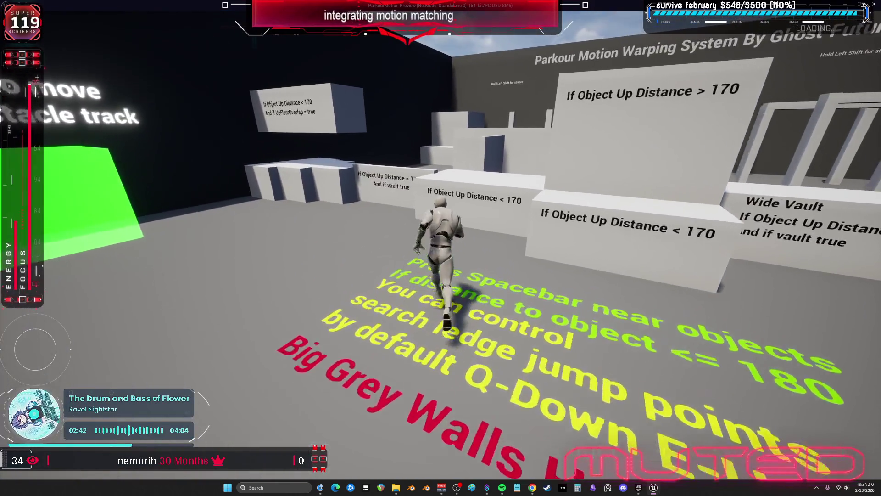
key(space)
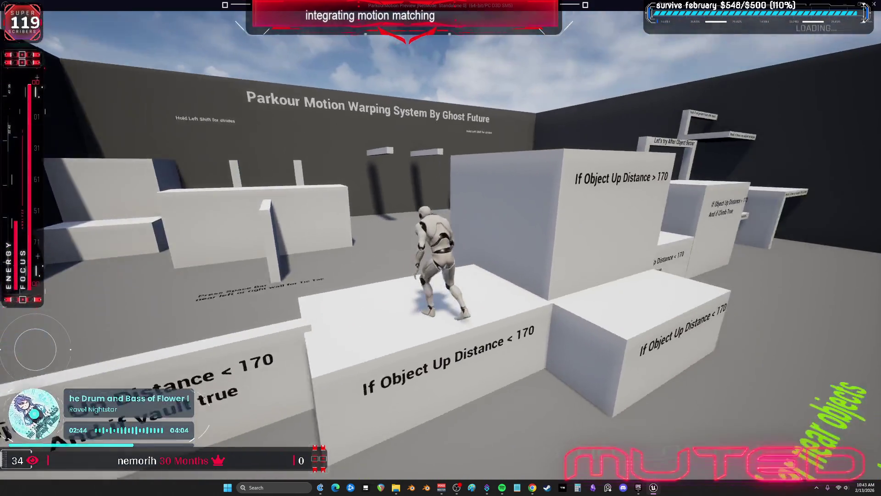
key(w)
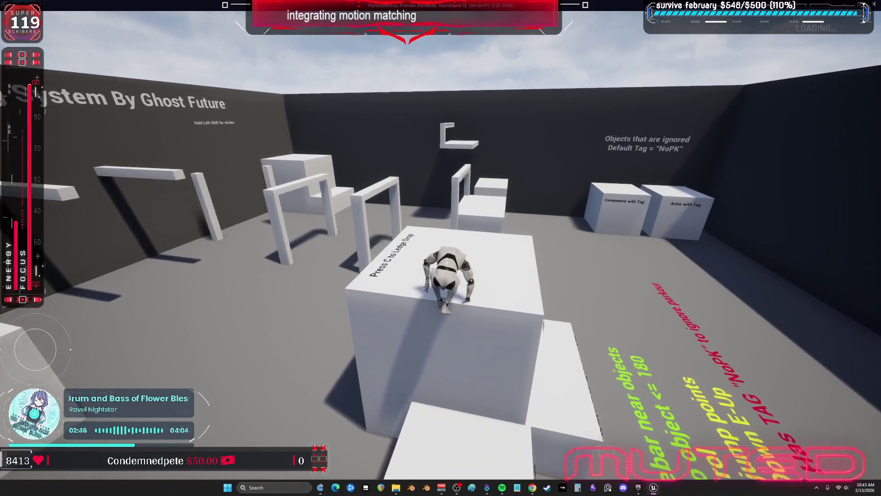
key(w)
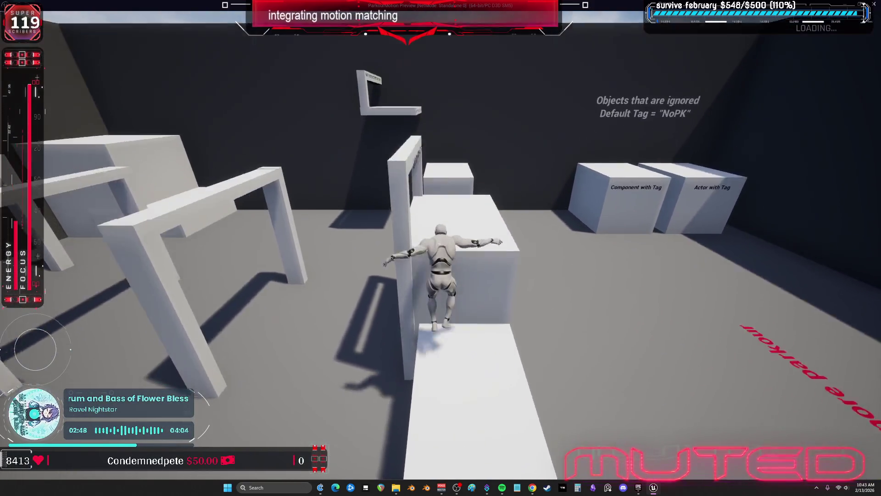
key(w)
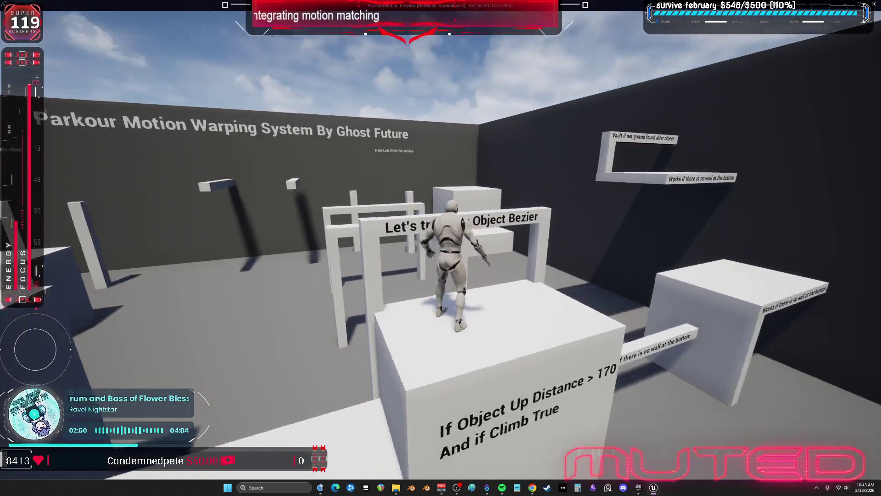
key(w)
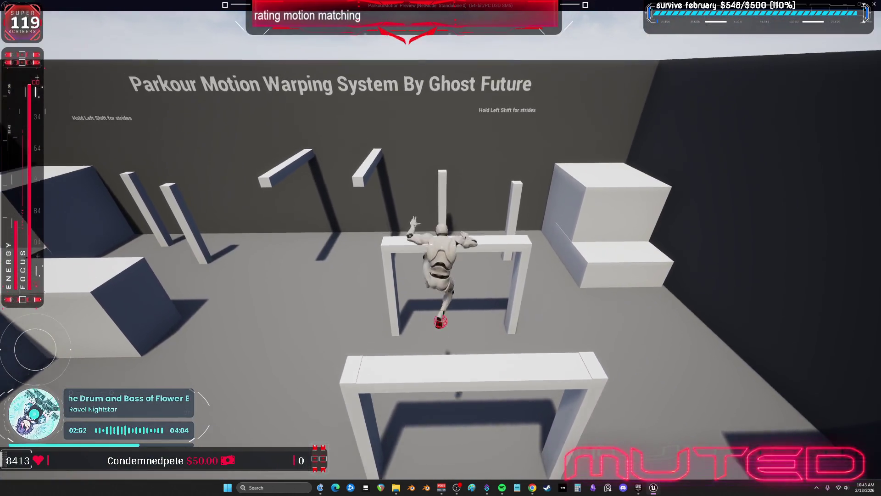
key(w)
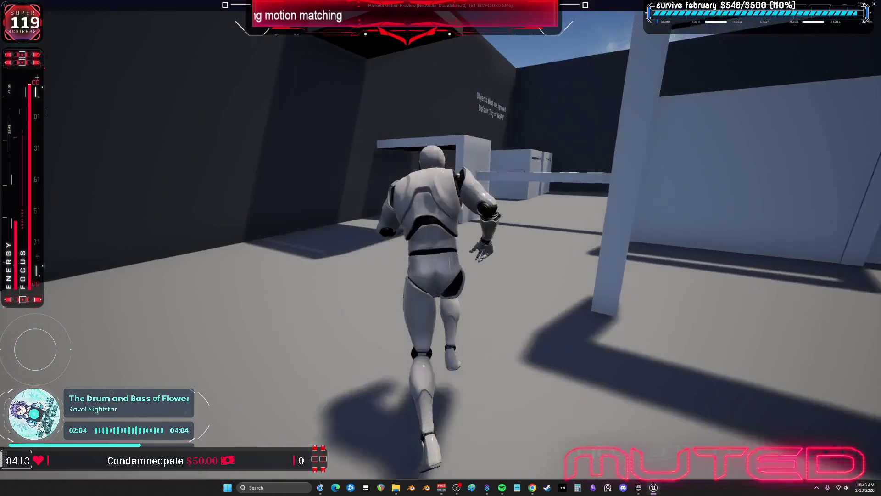
key(w)
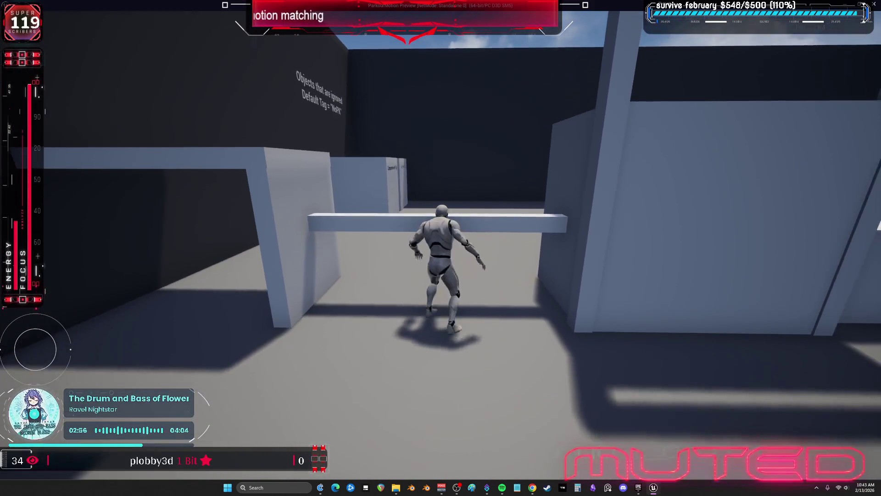
key(w)
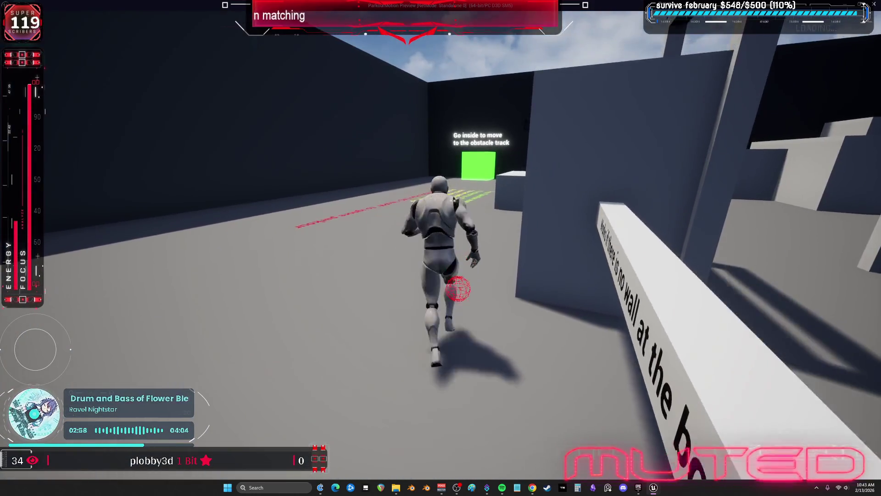
key(w)
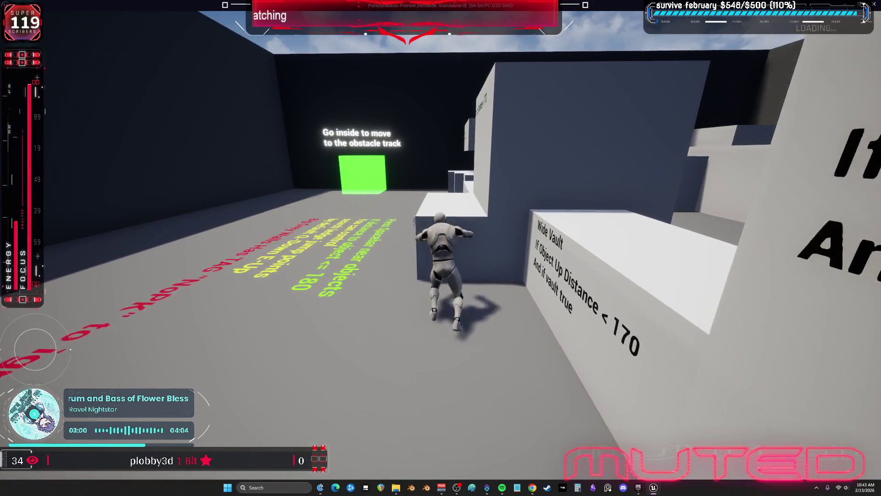
key(space)
key(space)
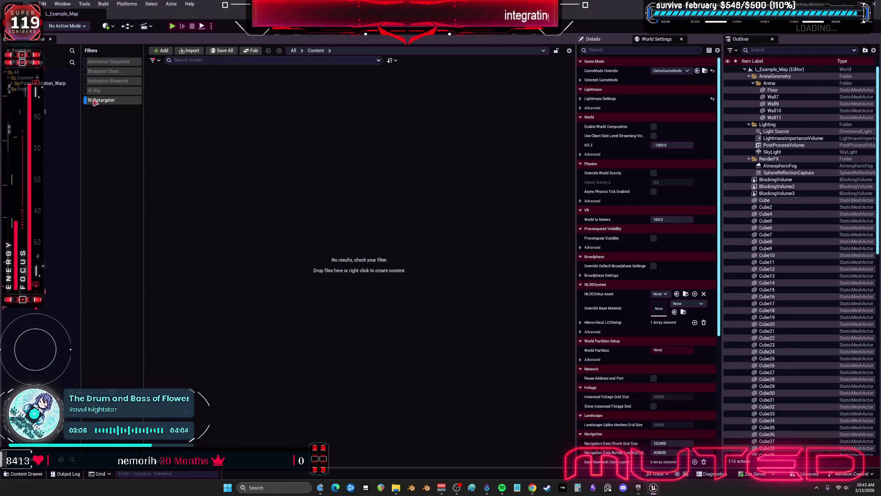
- Clear the IK Retargeter filter and open the Parkour_Motion_Warp folder
click(93, 100)
click(19, 89)
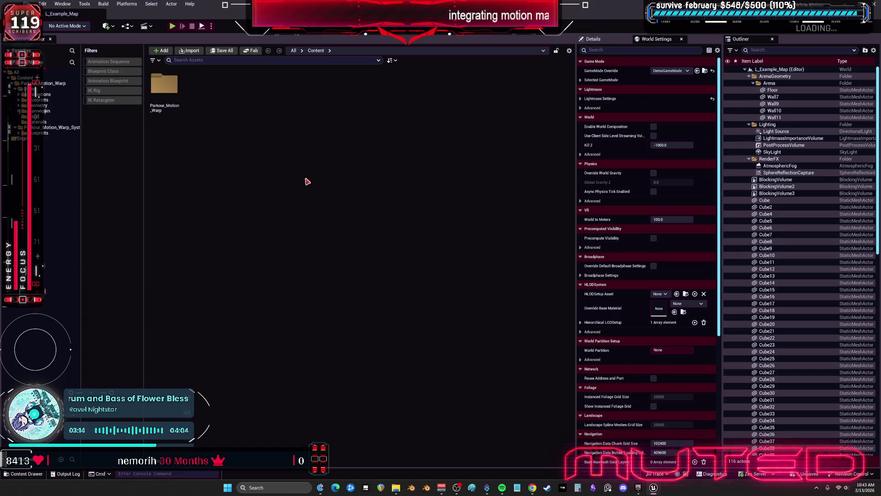
click(46, 84)
- Migrate Parkour_Motion_Warp, saving the character blueprint, accepting the asset report, and browsing to UNREAL PROJECTS
right_click(32, 85)
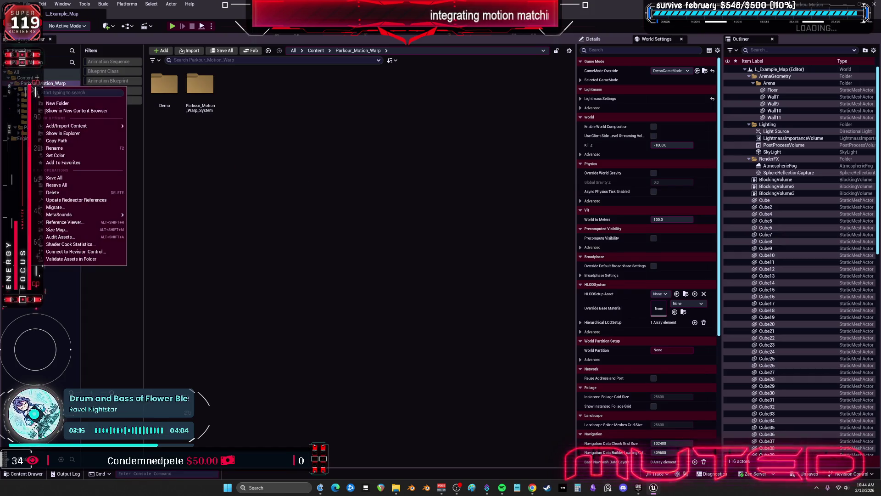
click(92, 207)
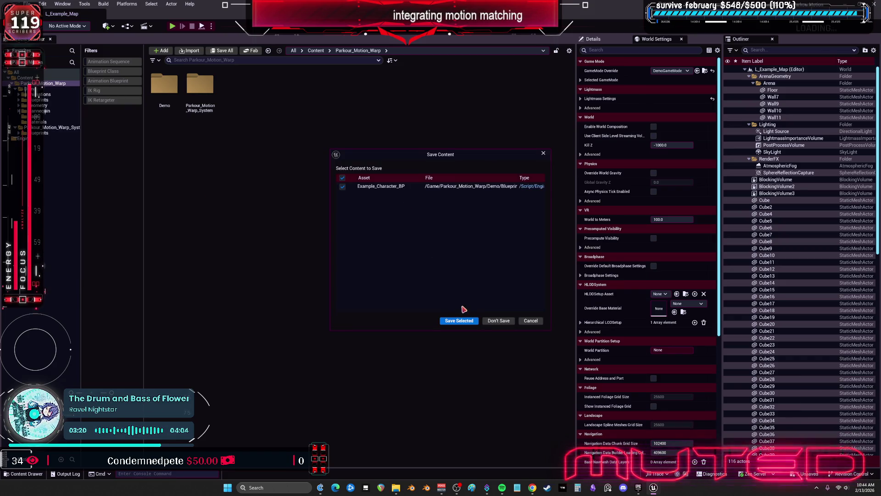
click(464, 321)
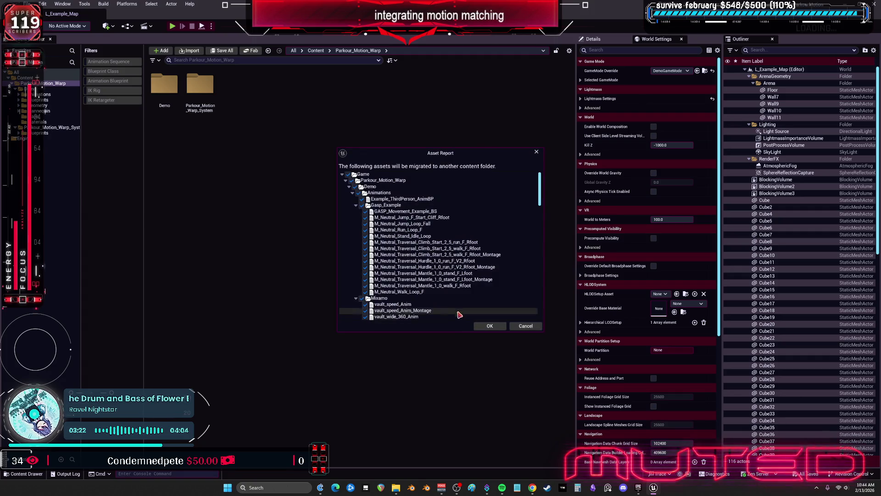
click(490, 326)
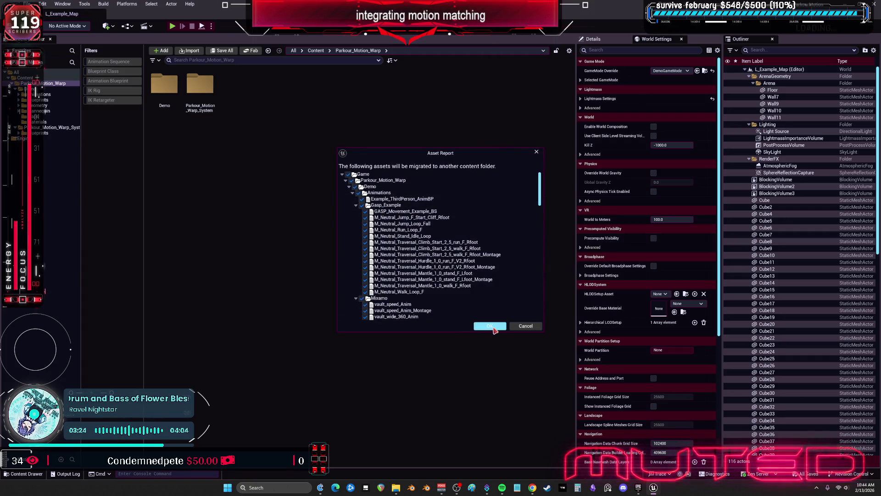
click(344, 180)
scroll(466, 298, down, 1)
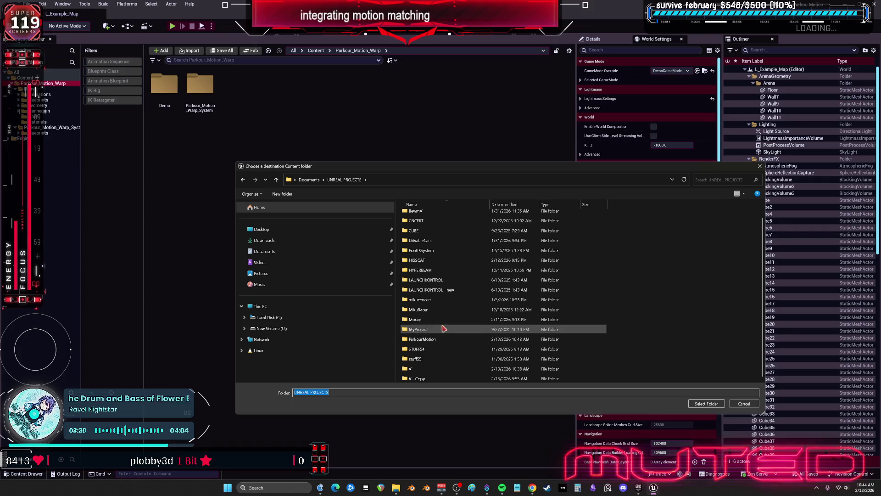
- Set project V's Content folder as the migration destination, then switch to the other editor window
double_click(436, 369)
double_click(432, 245)
click(697, 404)
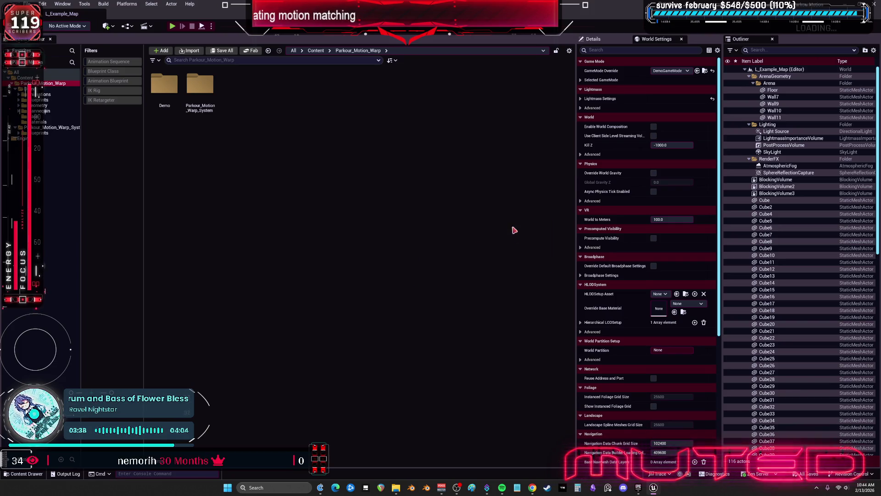
key(alt+Tab)
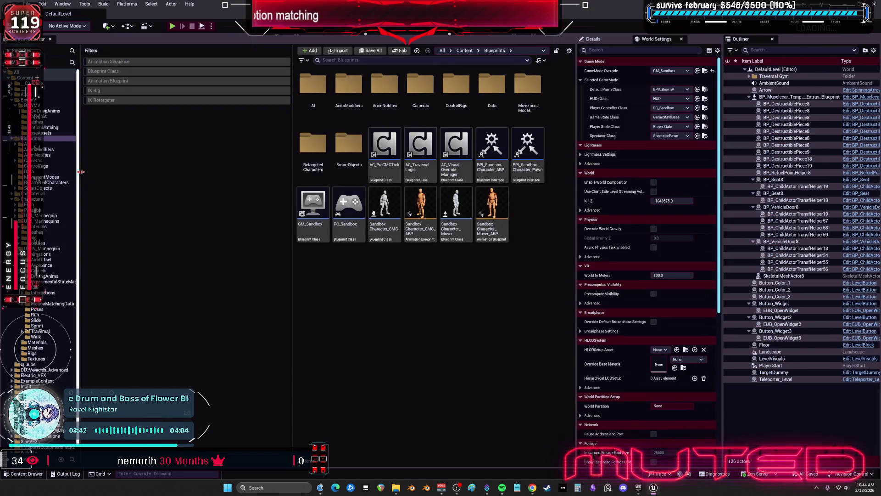
- Widen the folder tree and open ParkourAnimations > Characters > Mannequin_UE4
drag(77, 184, 165, 183)
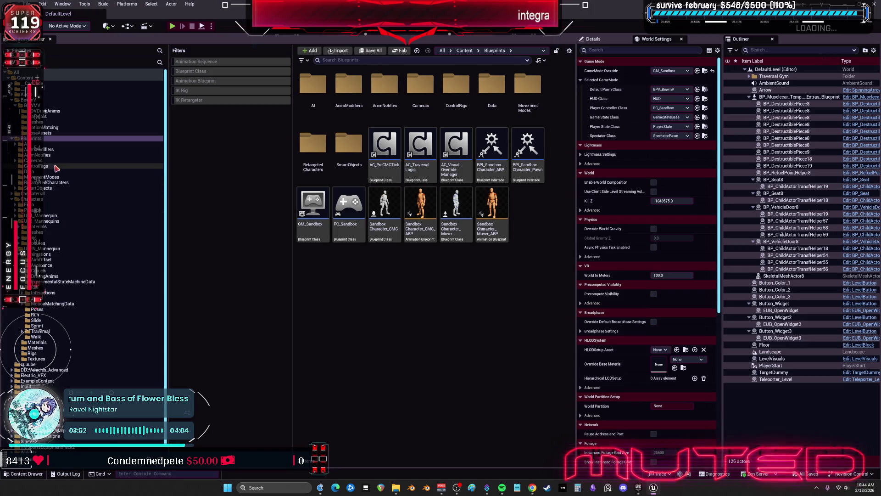
scroll(60, 275, down, 1)
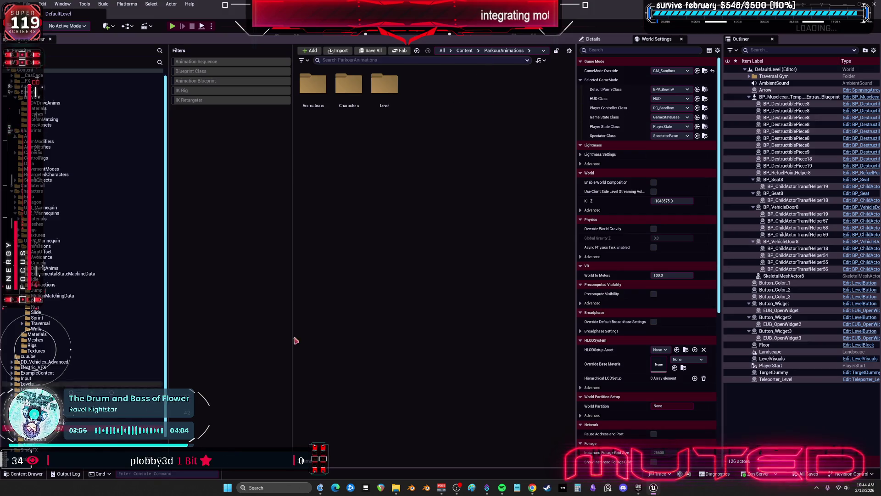
mouse_move(399, 130)
mouse_down()
mouse_move(354, 106)
mouse_move(373, 140)
mouse_up()
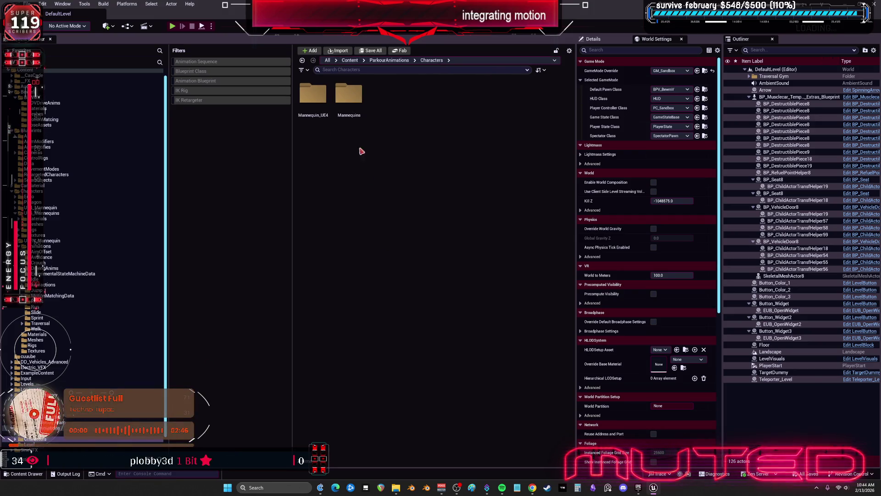
double_click(313, 95)
- In the Meshes folder, create IK Rig IK_Parkour from SK_Mannequin and open it
double_click(349, 94)
click(321, 119)
right_click(320, 120)
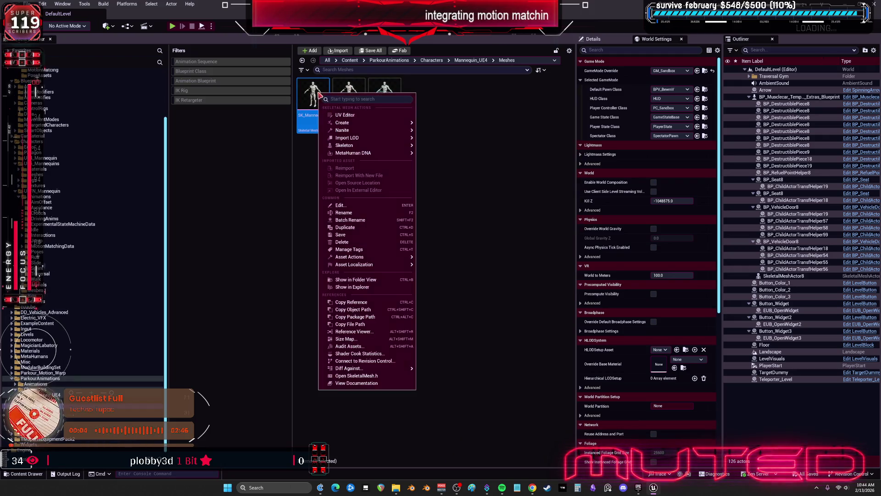
mouse_move(379, 124)
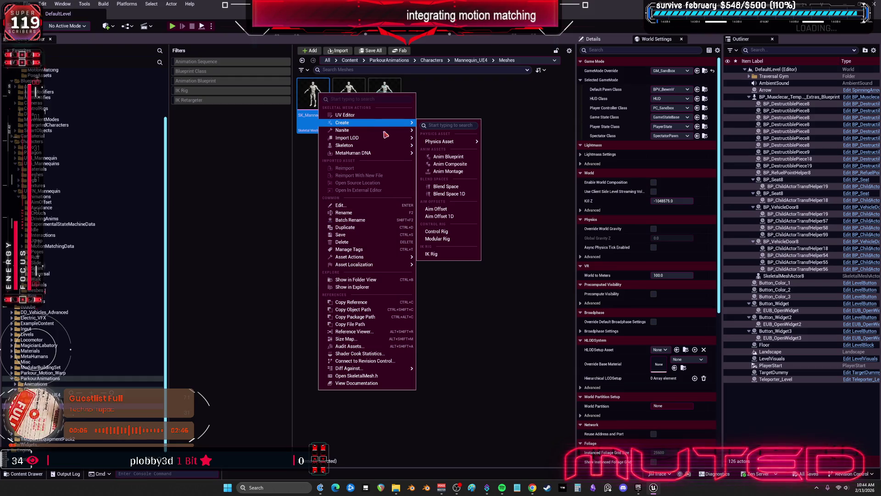
click(304, 156)
click(316, 98)
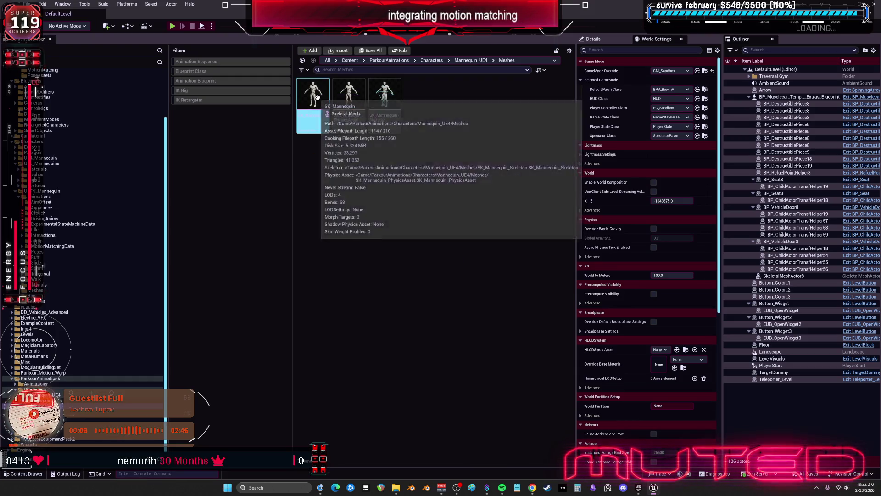
right_click(316, 97)
mouse_move(380, 143)
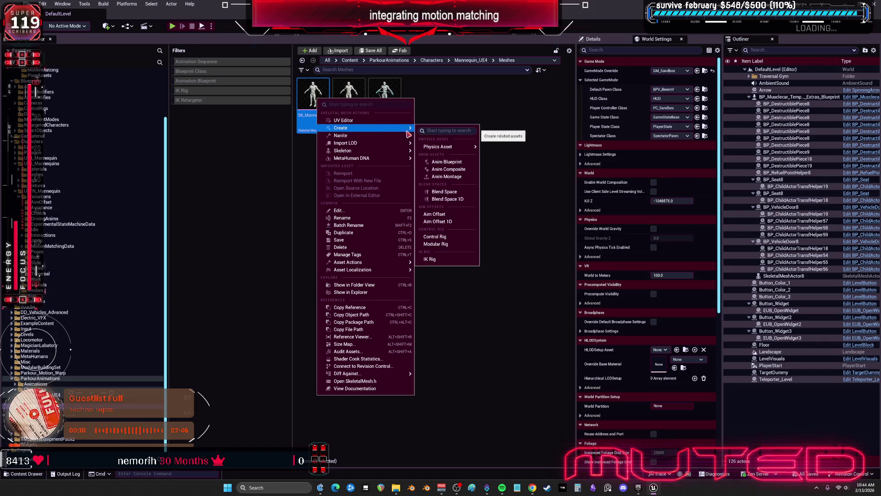
click(455, 259)
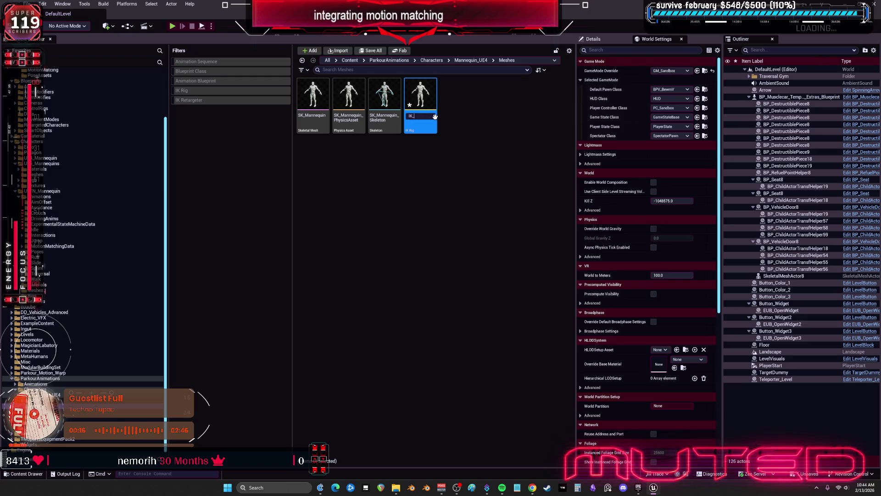
text(Parkou)
key(Return)
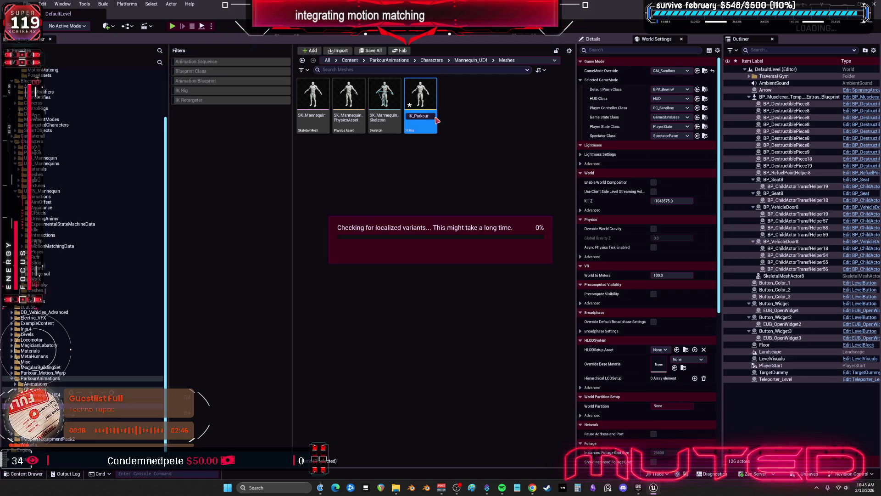
double_click(312, 101)
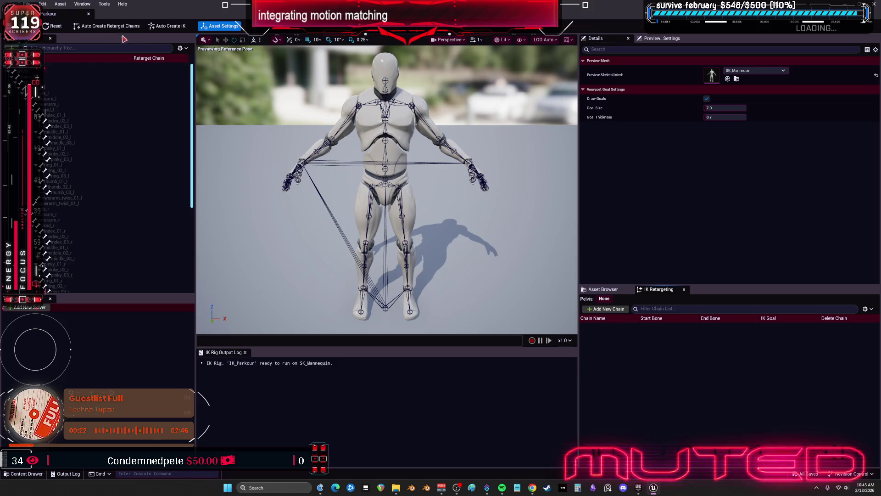
- Add a Full Body IK solver, auto-create retarget chains and IK goals, then save and close IK_Parkour
click(29, 307)
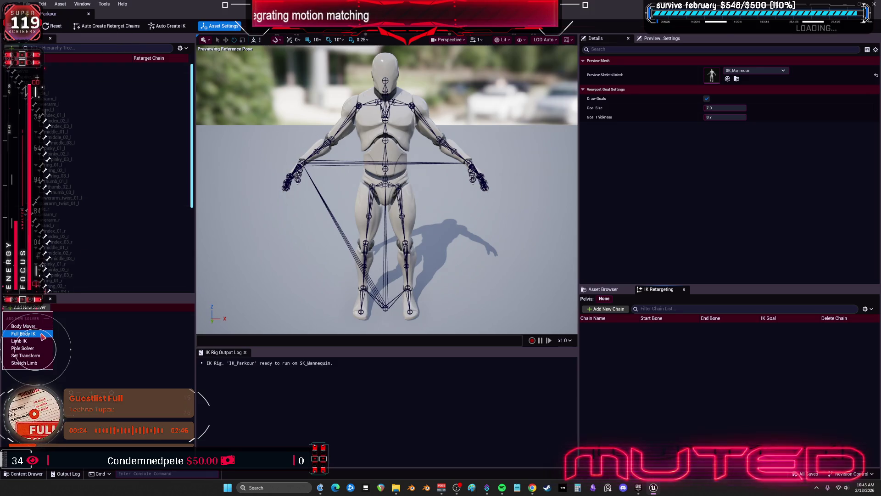
click(41, 334)
click(110, 27)
click(170, 26)
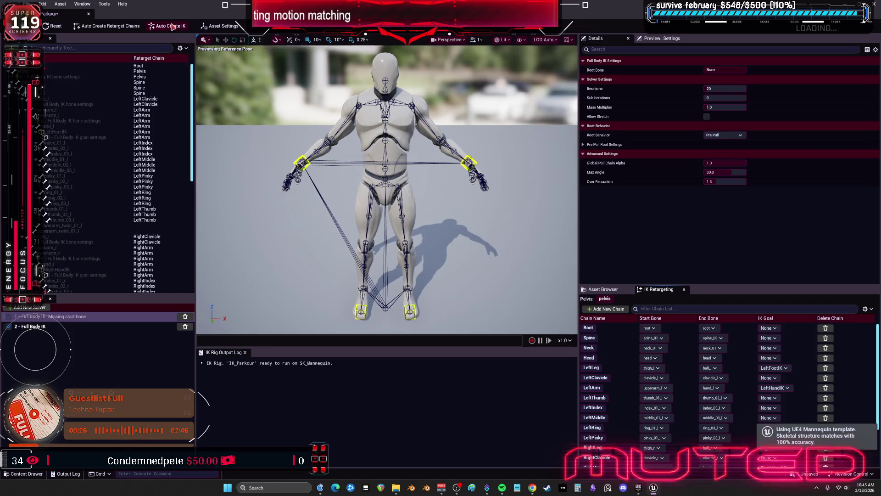
key(ctrl+s)
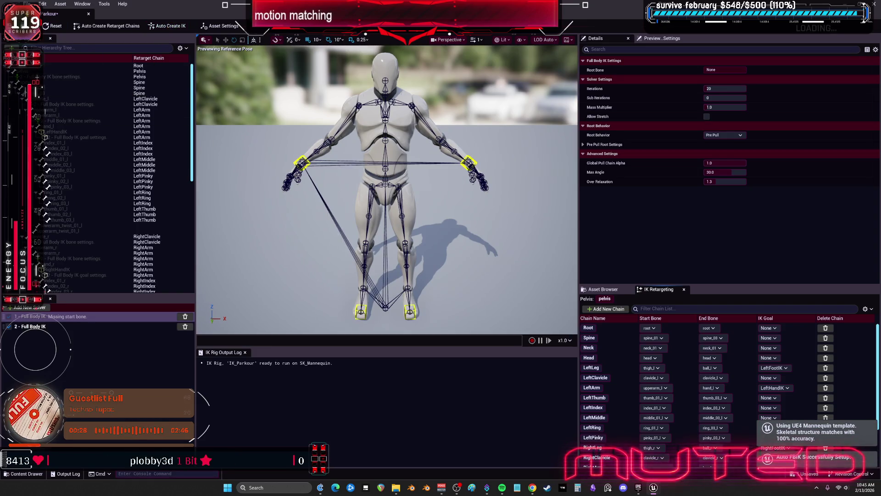
click(874, 4)
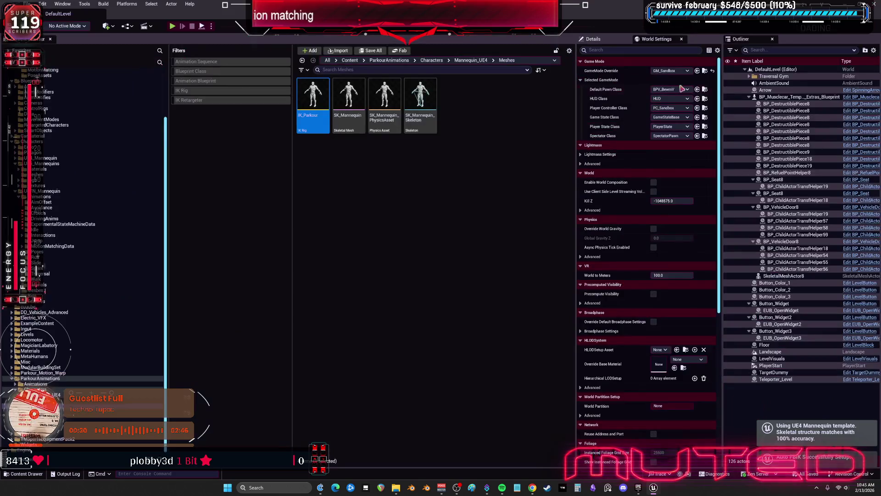
- Create a new IK Retargeter, name it RTG_UE4toBEWMV_Parkour, and open it
right_click(370, 186)
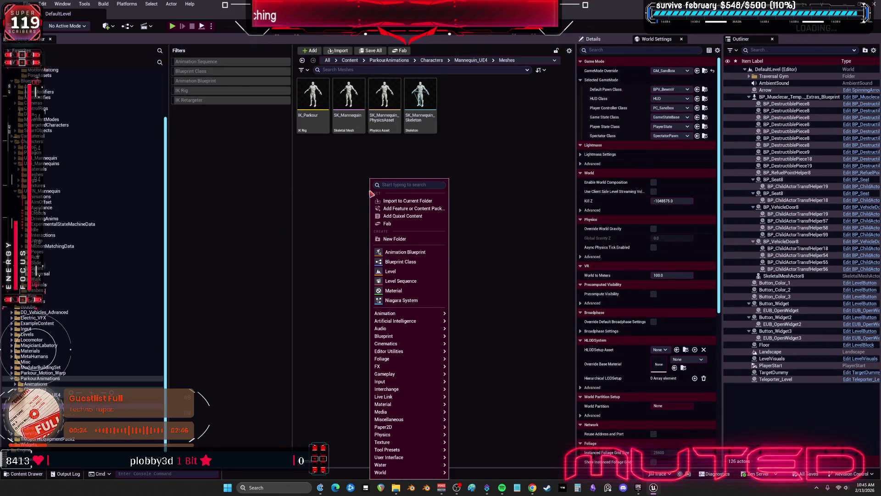
text(retarg)
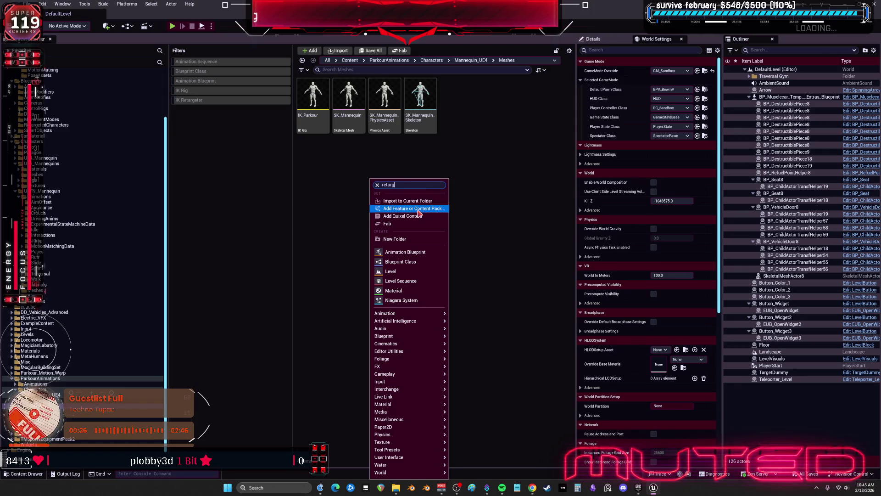
click(406, 212)
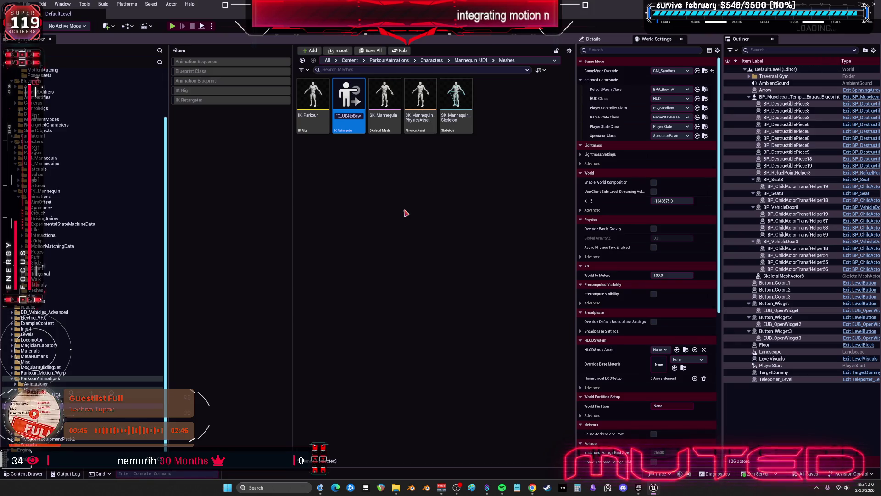
key(BackSpace)
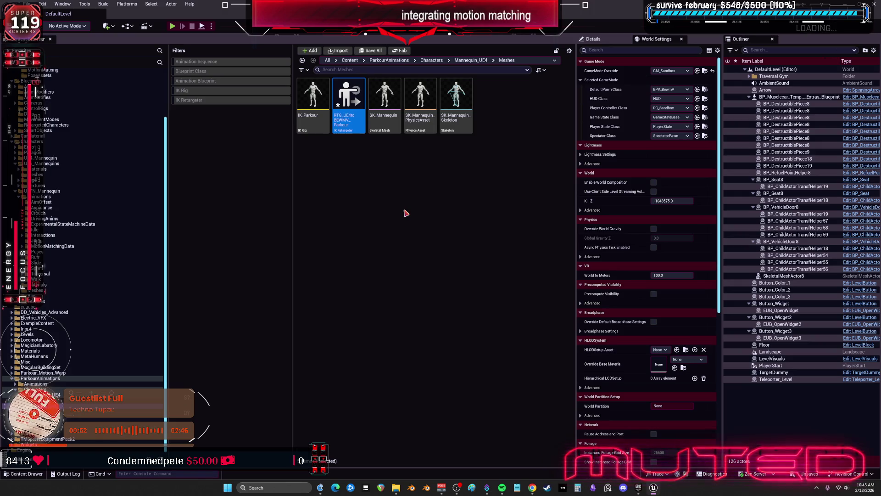
double_click(351, 91)
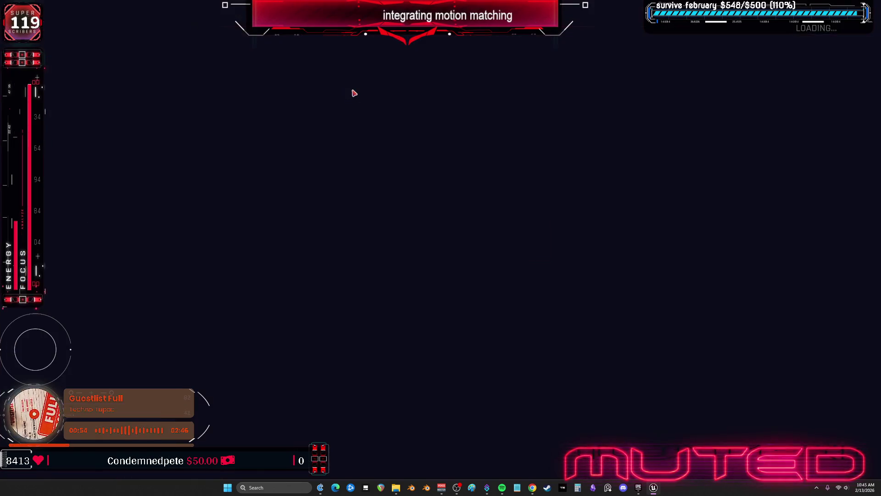
- Set IK_Parkour as source rig and IK_BEWMV as target rig, applying each to all operations
click(785, 71)
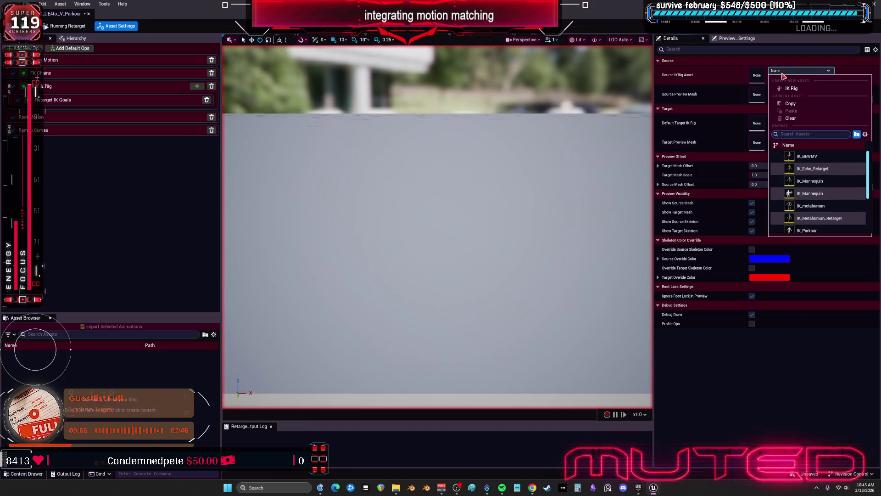
text(pak)
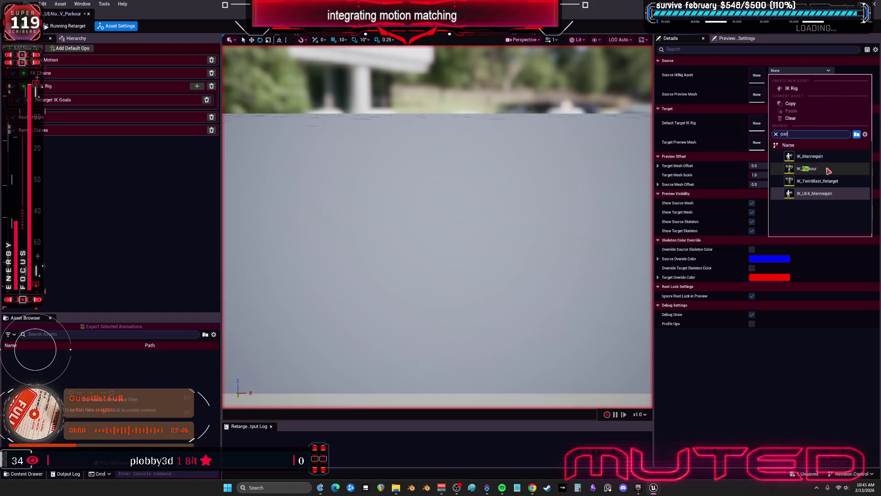
click(829, 170)
click(450, 251)
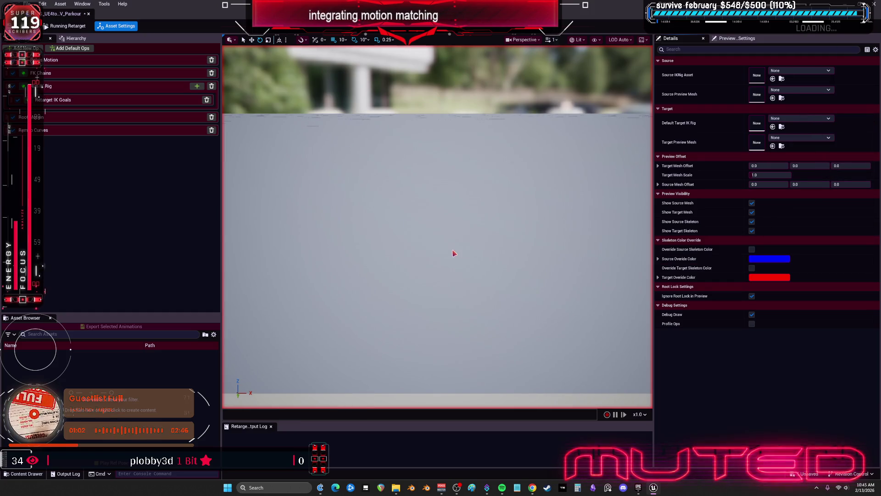
click(799, 121)
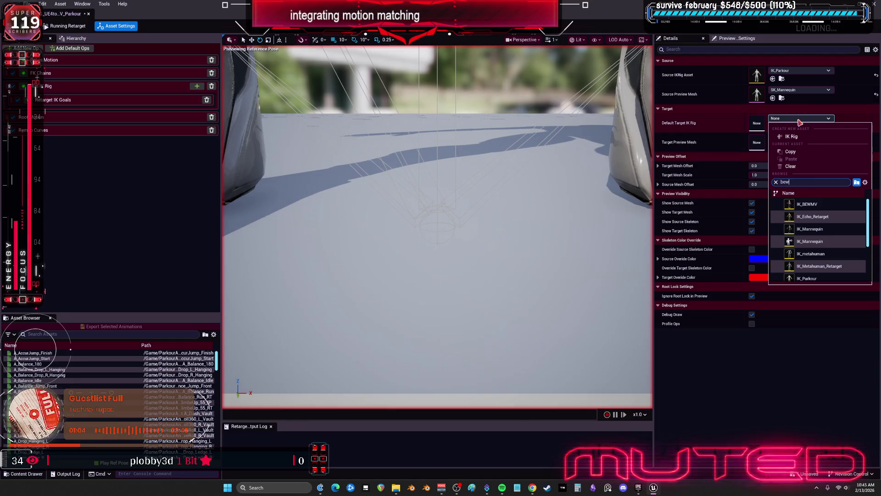
text(w)
click(792, 202)
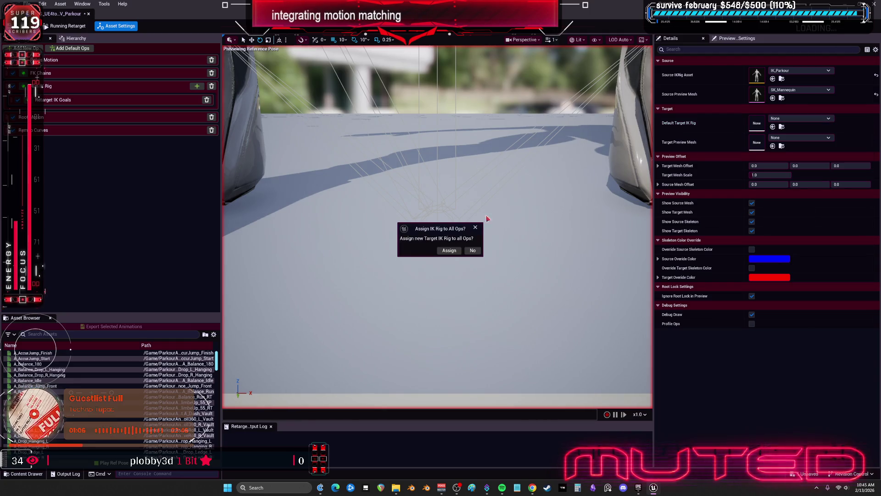
click(458, 250)
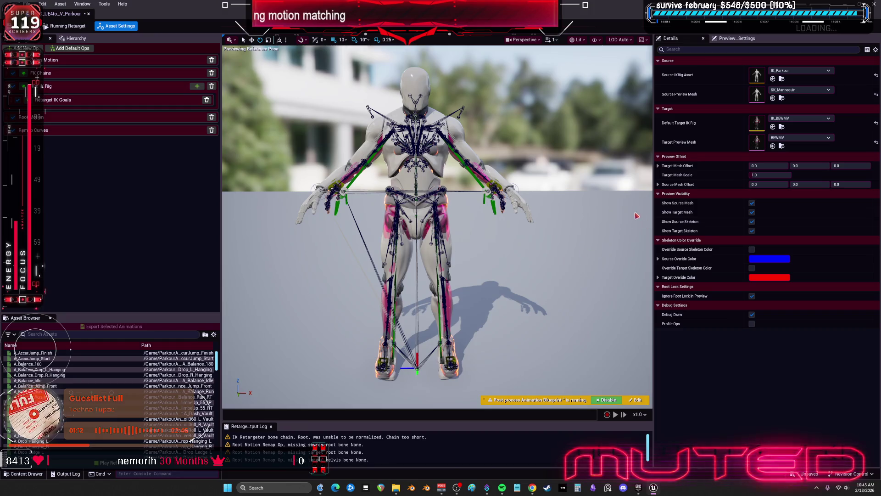
- Preview A_Balance_Jump_Front, A_Hanging_ClimbeUp_R, A_Hanging_Move_R_IP, A_Jump_L_On and A_Landing_BackRoll_L on BEWMV
click(91, 385)
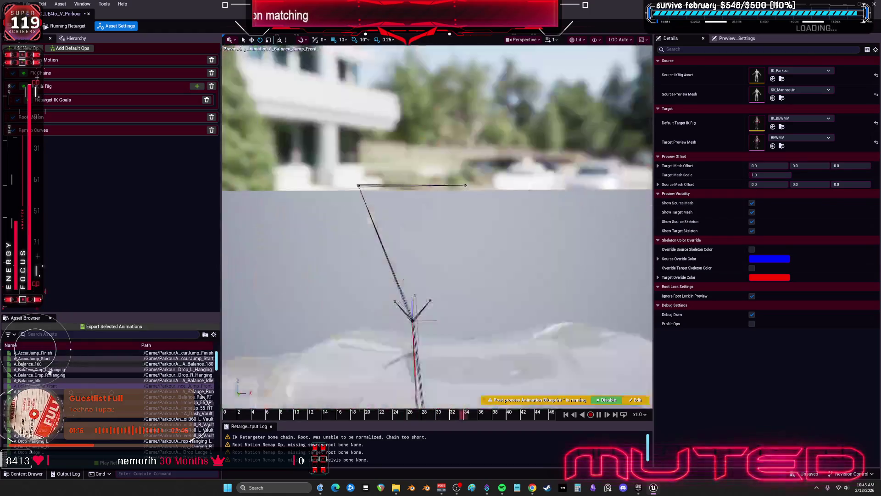
scroll(110, 395, down, 3)
scroll(69, 413, down, 3)
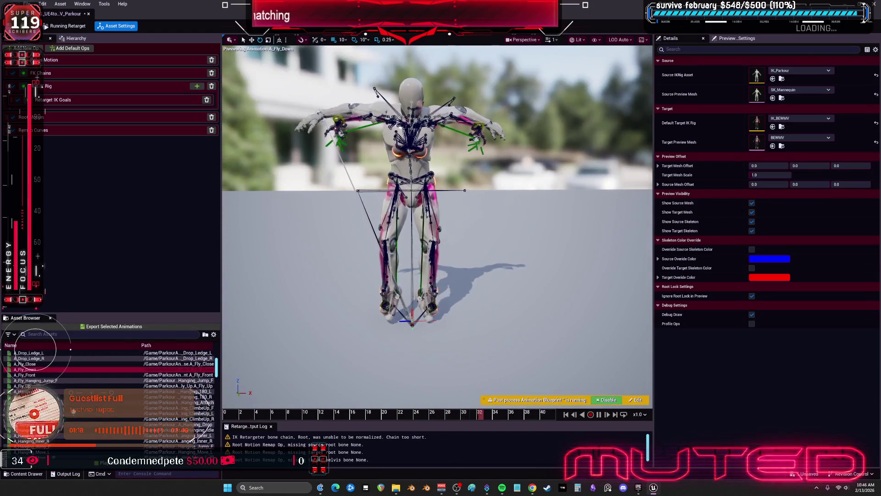
click(69, 419)
scroll(74, 413, down, 3)
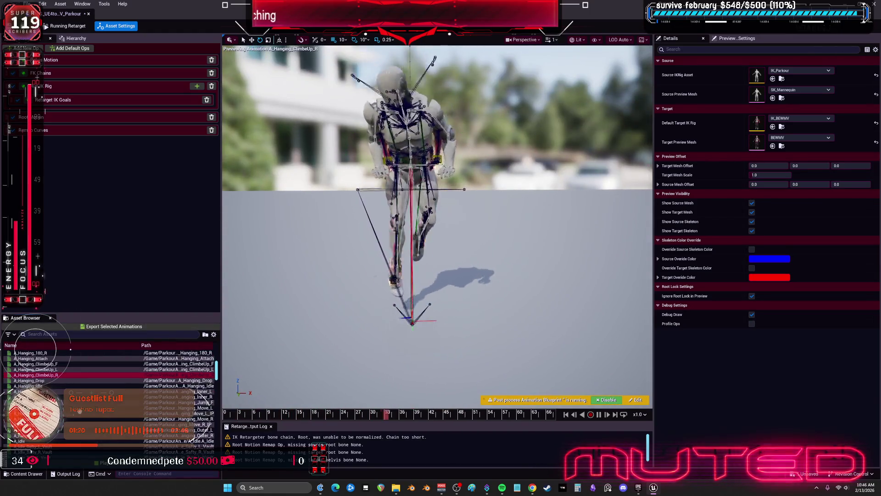
click(81, 421)
scroll(80, 421, down, 3)
click(76, 427)
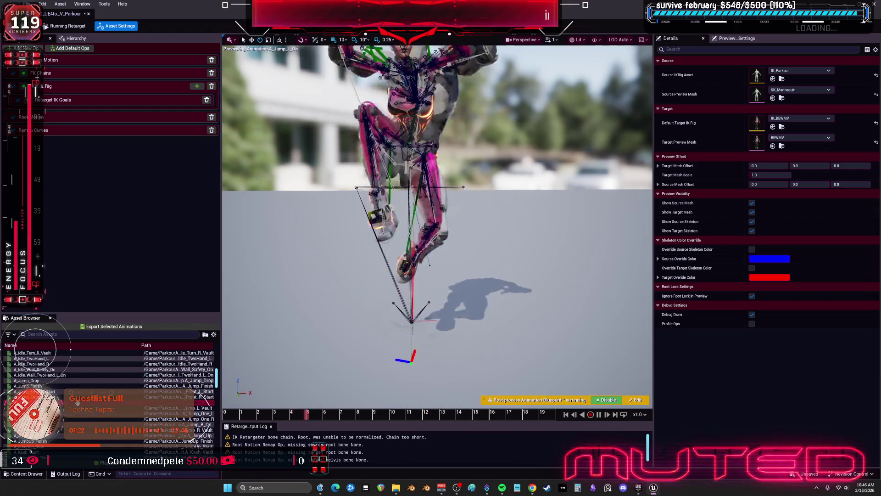
click(76, 424)
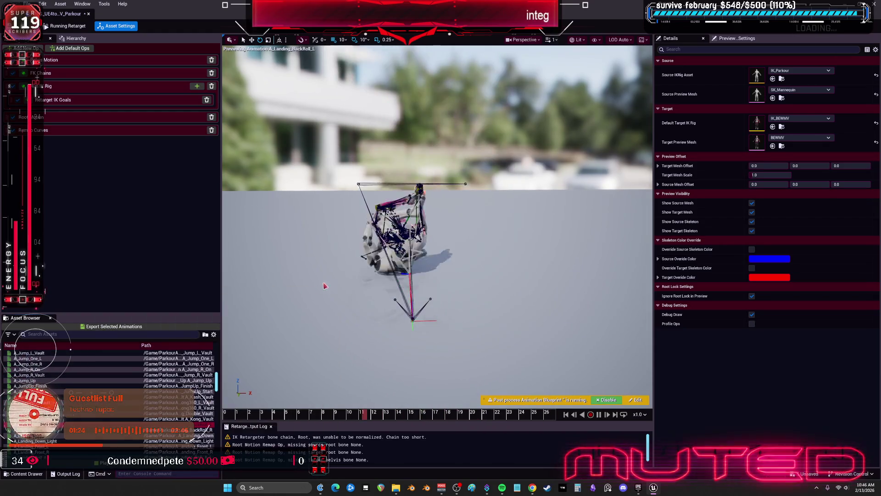
- Offset the target mesh sideways to about 151 X, then preview A_Landing_Front_R, a ledge climb-up and A_Ledge_Jump_Down
drag(768, 165, 783, 166)
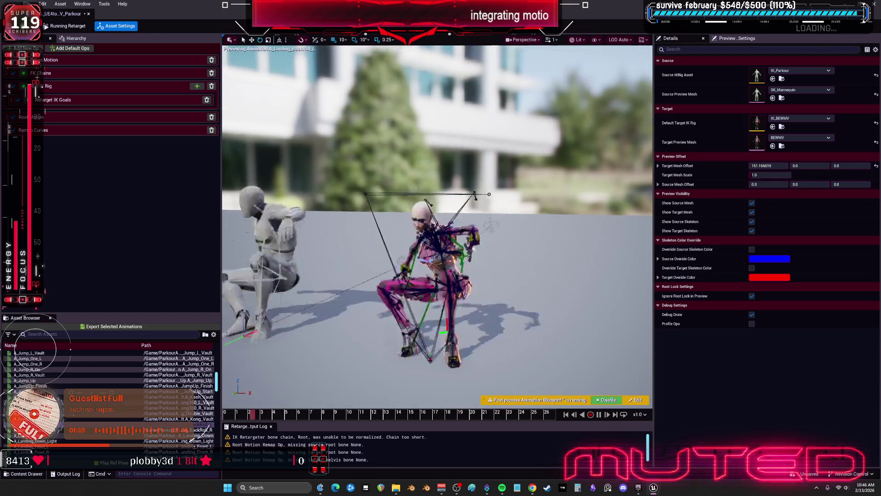
scroll(110, 395, down, 3)
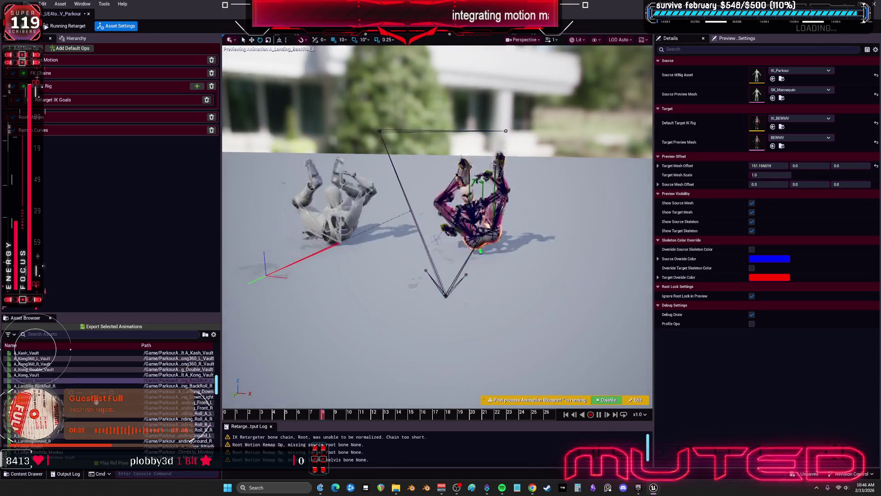
click(204, 407)
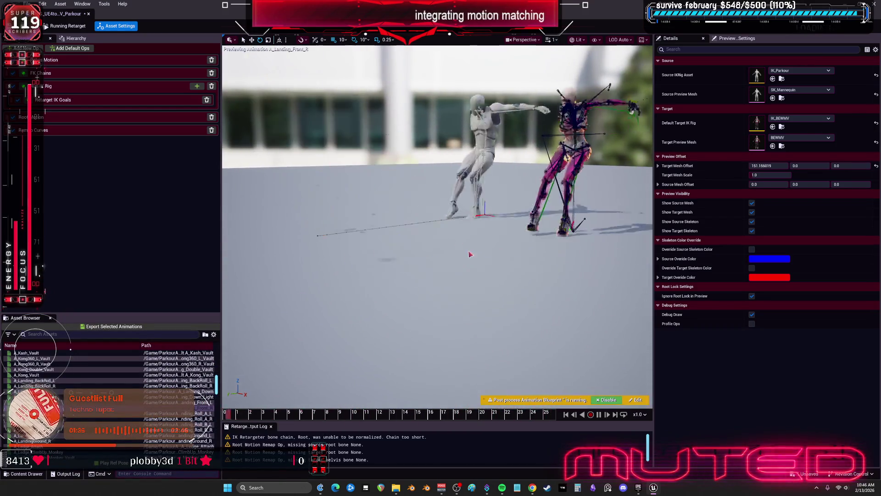
scroll(202, 404, down, 2)
click(46, 452)
scroll(82, 433, down, 6)
click(83, 433)
scroll(84, 420, down, 5)
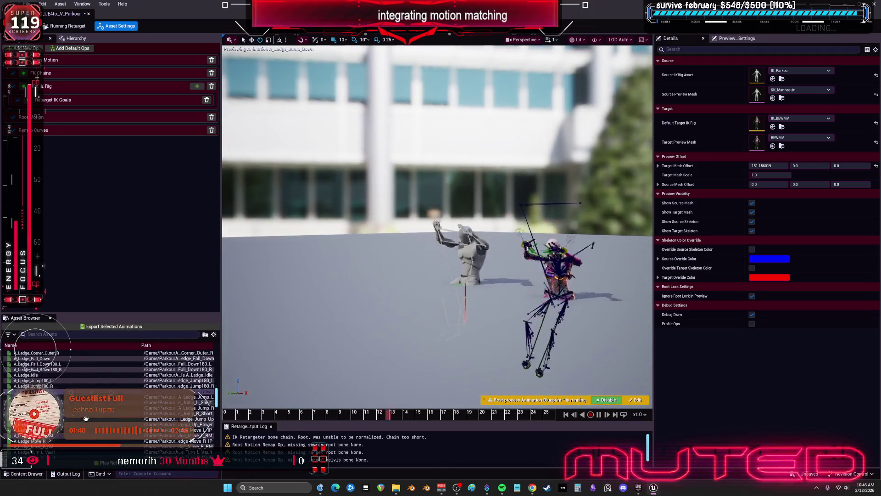
- Preview more parkour animations, including A_Run_Arc_R_RM, A_Slide_L_Finish and A_Thief_L_Vault
scroll(84, 420, down, 5)
click(84, 424)
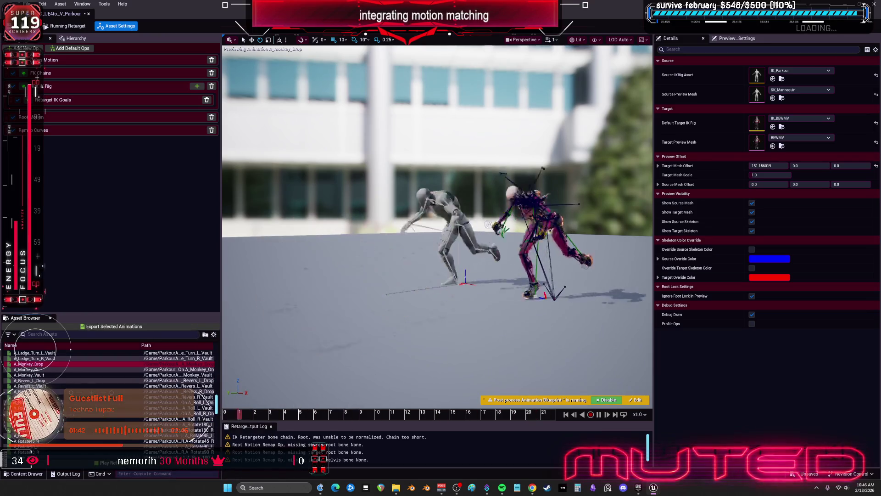
scroll(84, 424, down, 3)
click(84, 441)
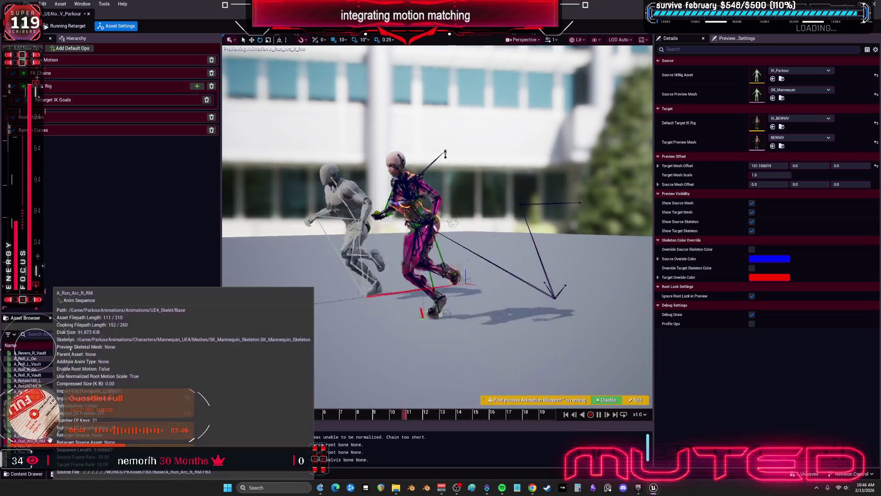
scroll(64, 416, down, 5)
click(58, 391)
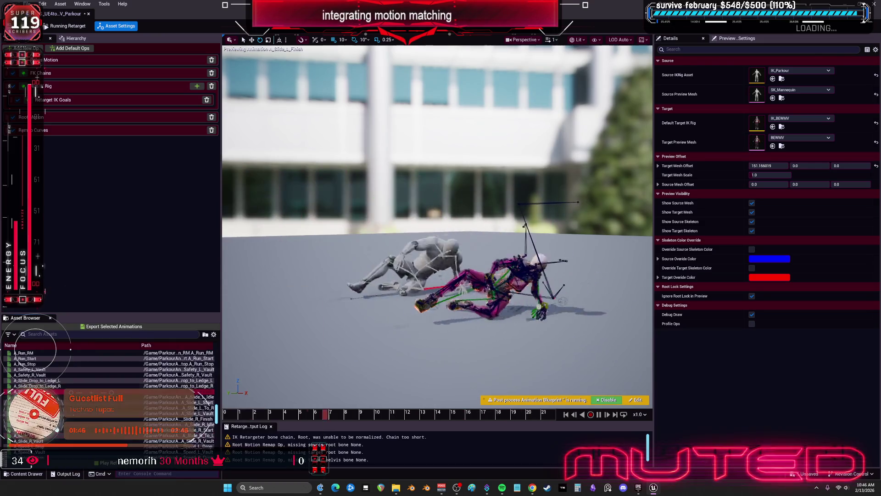
scroll(58, 434, down, 5)
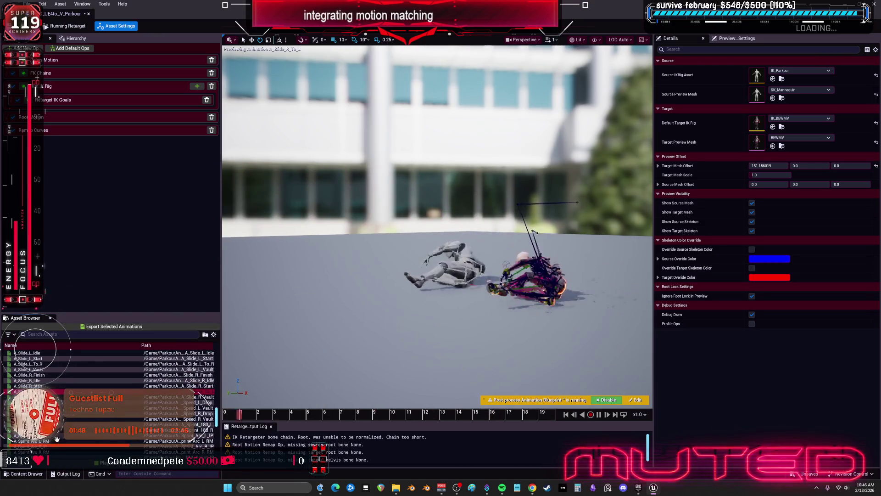
click(58, 440)
scroll(56, 441, down, 3)
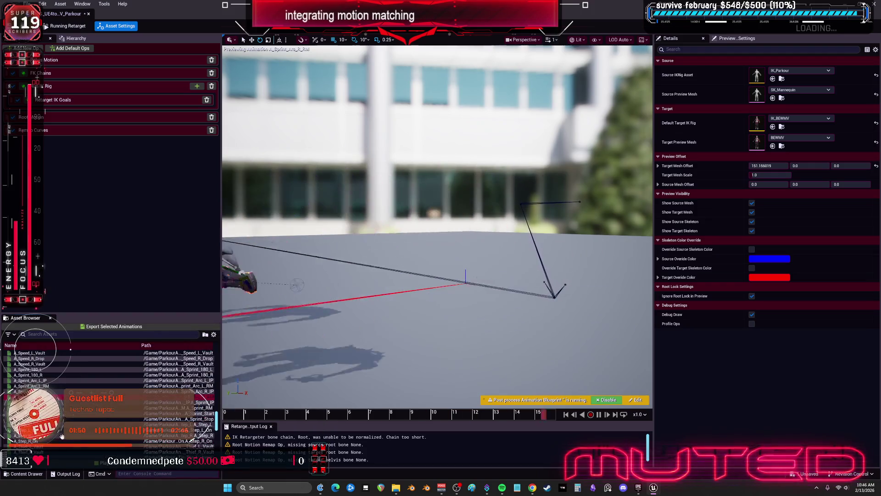
click(55, 445)
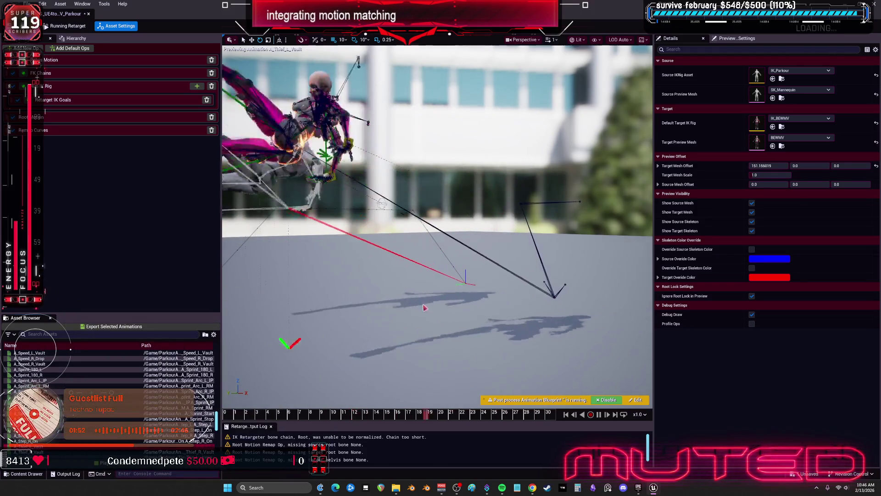
- Pause the preview and scrub back to an earlier frame, then return to the level editor
click(392, 414)
mouse_move(389, 416)
mouse_down()
mouse_move(229, 418)
mouse_move(271, 427)
mouse_move(394, 491)
mouse_move(495, 493)
mouse_up()
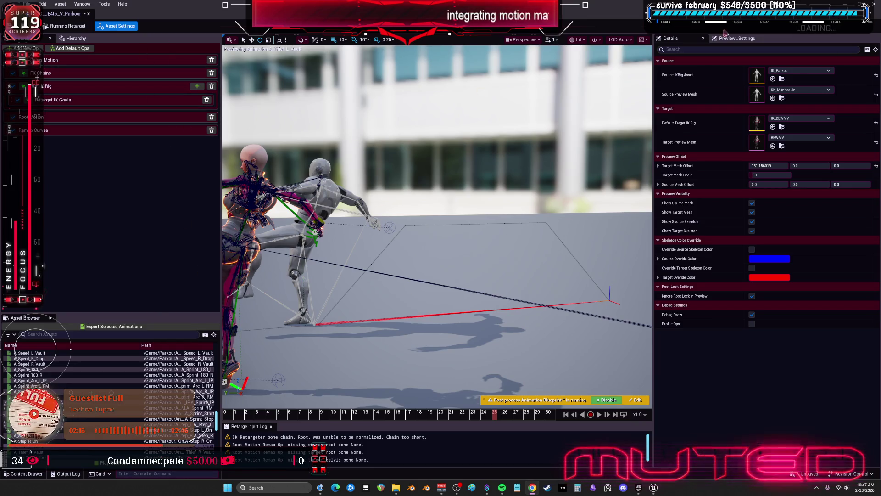
key(alt+Tab)
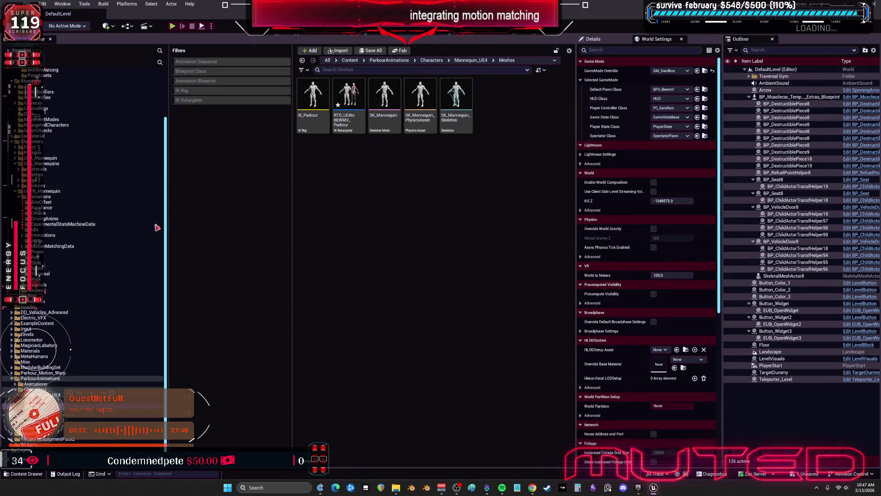
- Filter the Content root to IK Retargeters and duplicate RTG_UEFN_BEWM
scroll(75, 191, up, 5)
click(46, 78)
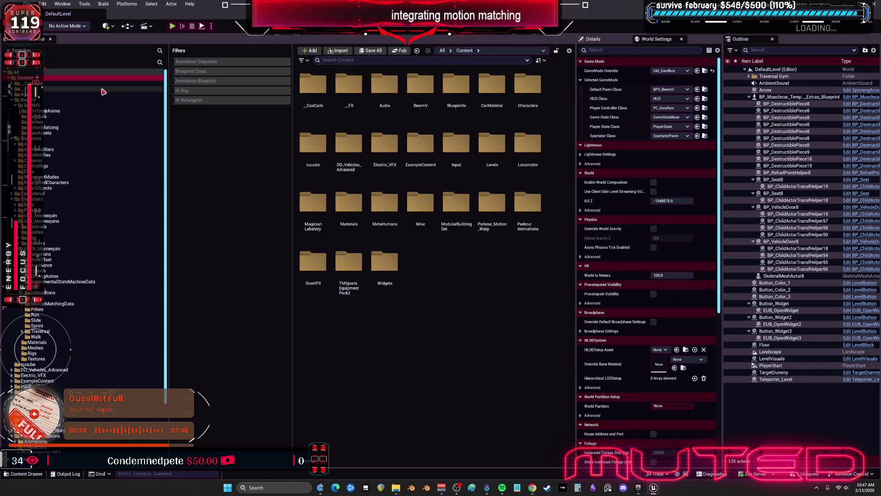
click(188, 100)
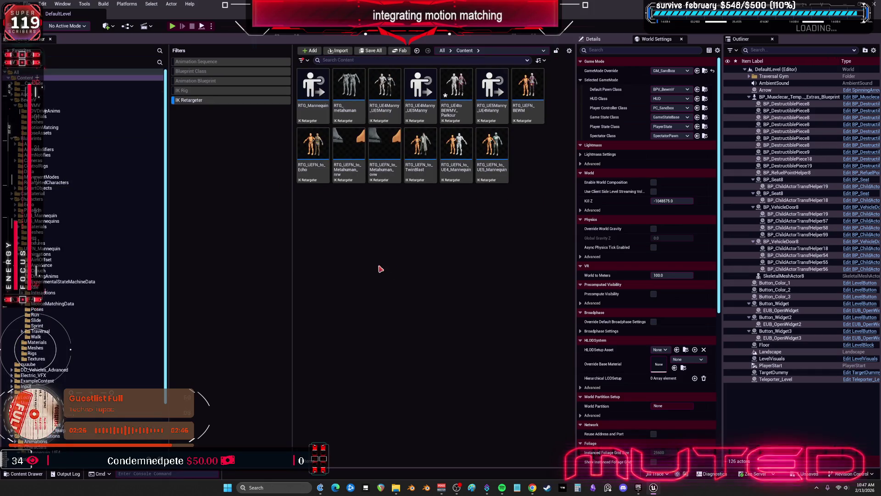
click(528, 94)
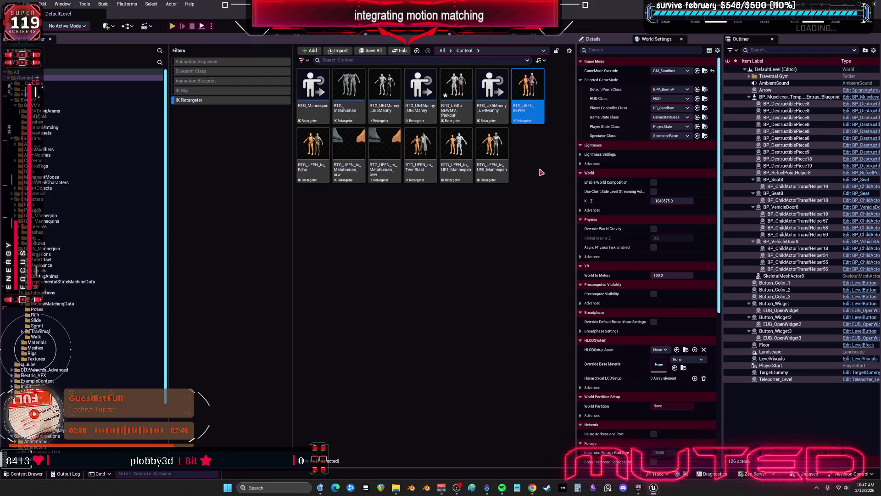
key(ctrl+d)
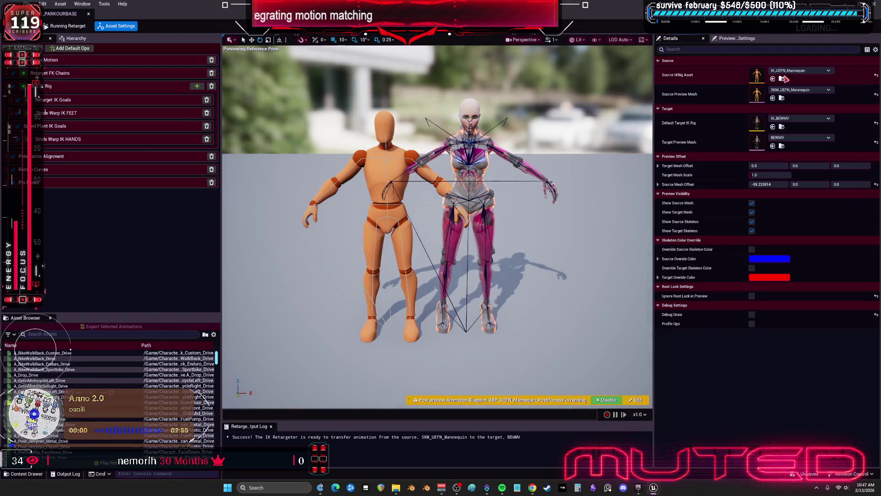
- Set IK_Parkour as the source rig and apply it to all operations
click(808, 70)
click(810, 160)
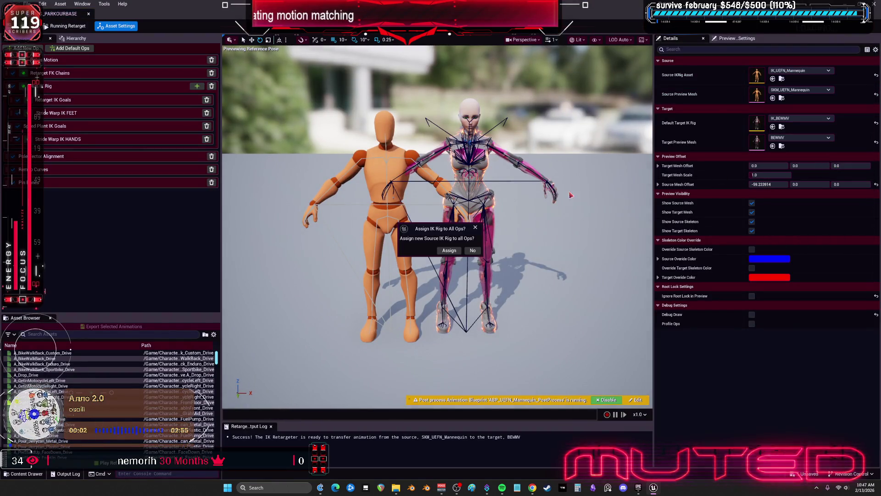
click(472, 251)
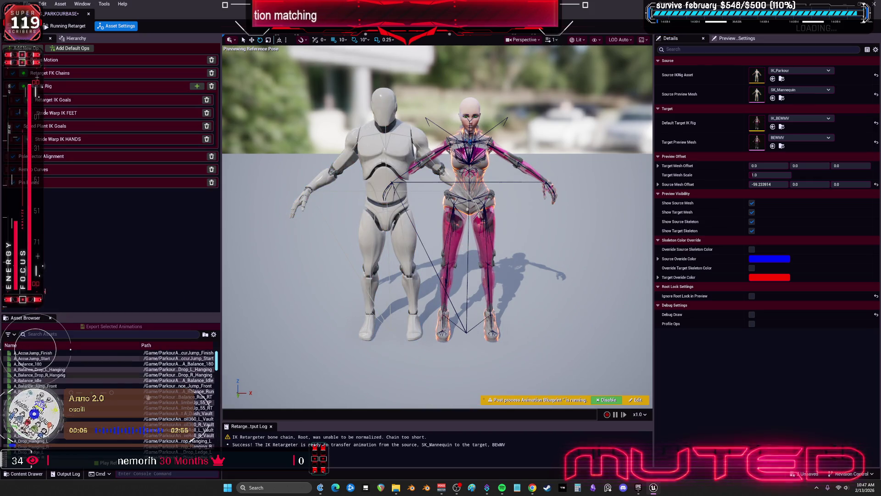
- Preview A_Balance_Jump_Front, A_Hanging_ClimbeUp_L, A_Idle_Wall_Safety_On, A_Landing_Front_L and A_Step_L_On on BEWMV
click(34, 388)
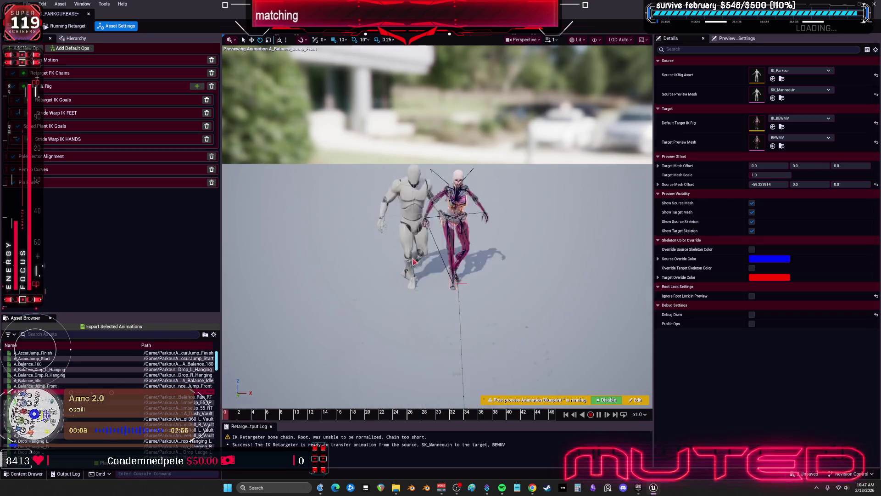
scroll(110, 395, down, 3)
scroll(110, 394, down, 3)
click(36, 369)
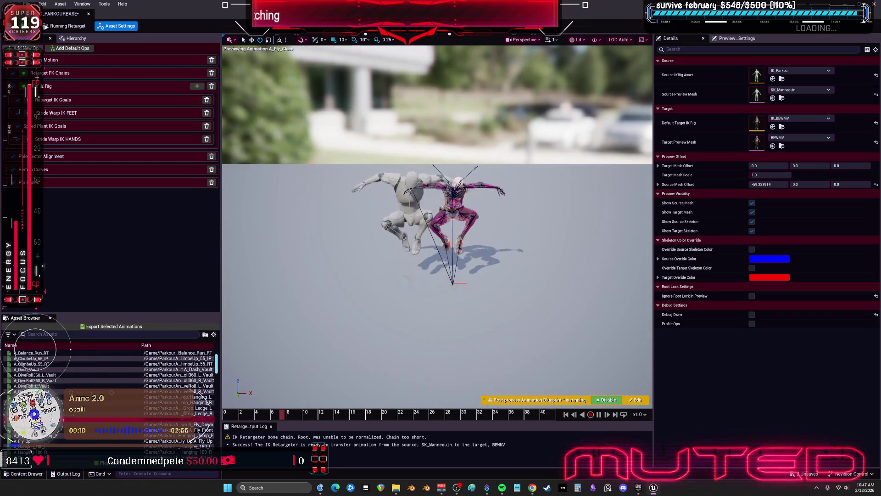
scroll(110, 395, down, 3)
click(35, 435)
scroll(64, 413, down, 3)
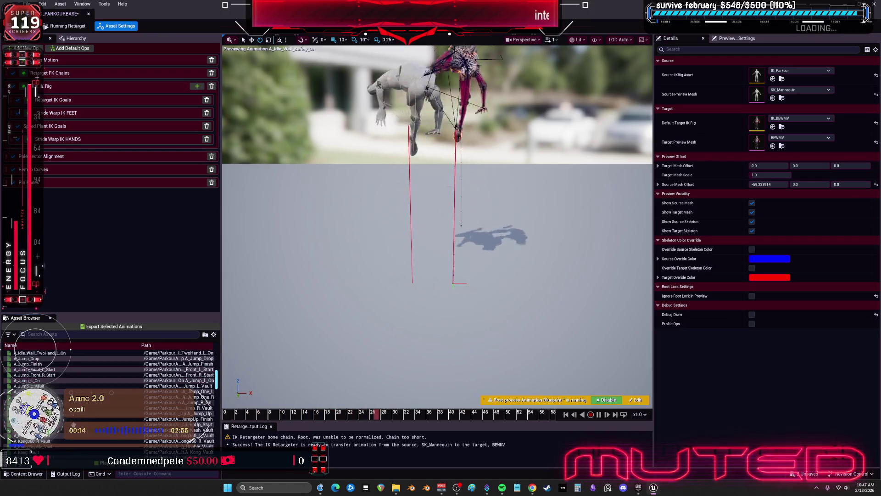
click(65, 436)
scroll(69, 413, down, 6)
scroll(73, 411, down, 15)
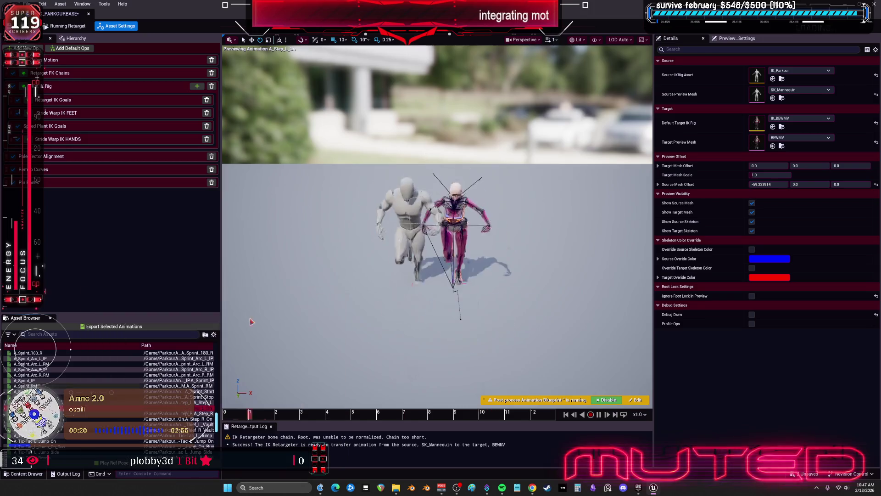
click(207, 408)
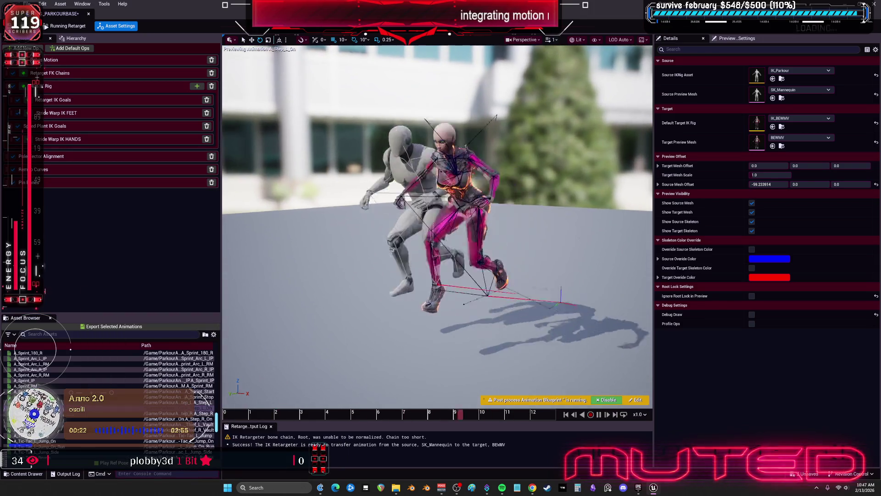
- Preview A_TwoHand_L_On, A_Walk_Stop, A_Wall_Pipe_Move_Down_IP, A_Wall_Safety_L_Vault and A_WallRun_Horizontal_L_Jump_90_R
scroll(60, 396, down, 5)
click(60, 397)
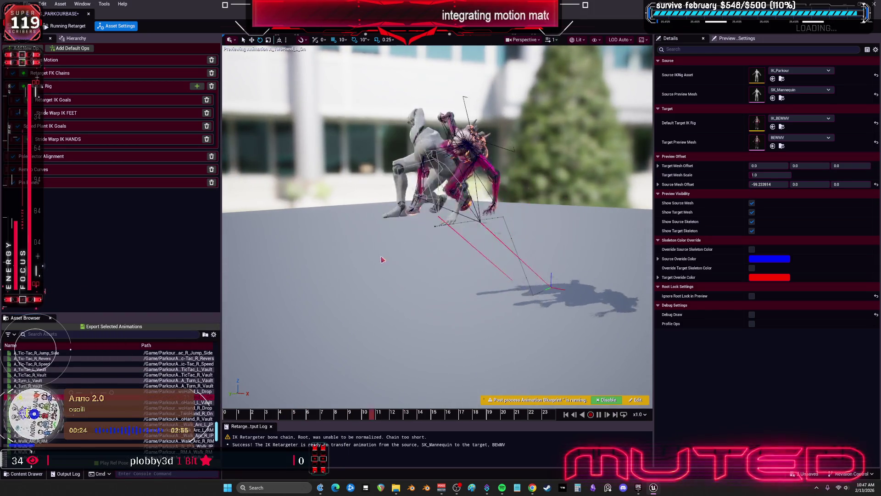
scroll(202, 404, down, 4)
click(202, 419)
scroll(200, 396, down, 6)
click(199, 392)
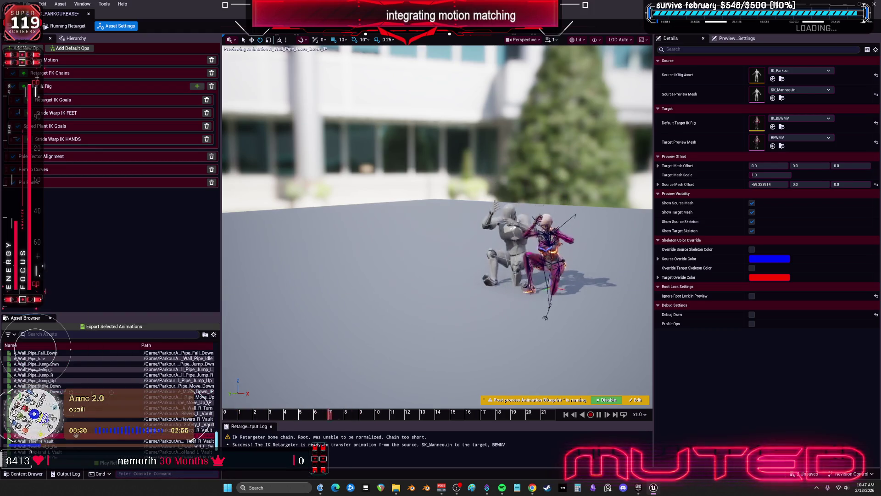
click(80, 424)
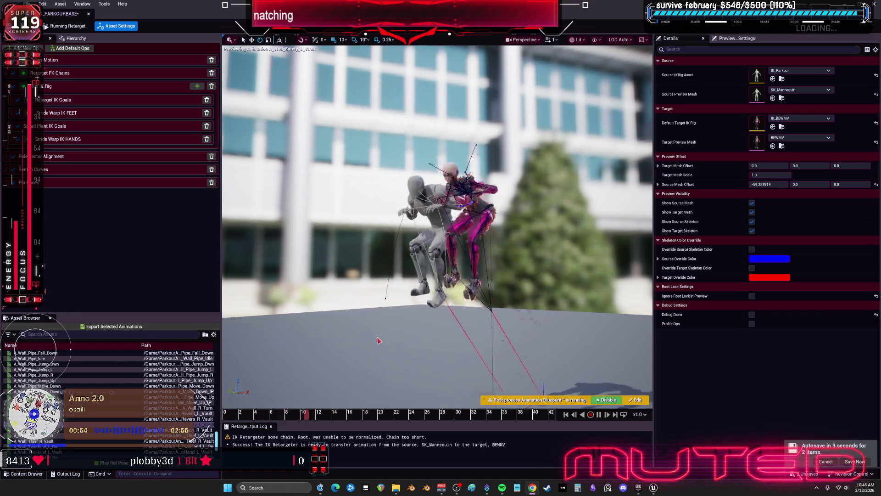
scroll(199, 431, down, 4)
click(199, 433)
scroll(198, 443, down, 3)
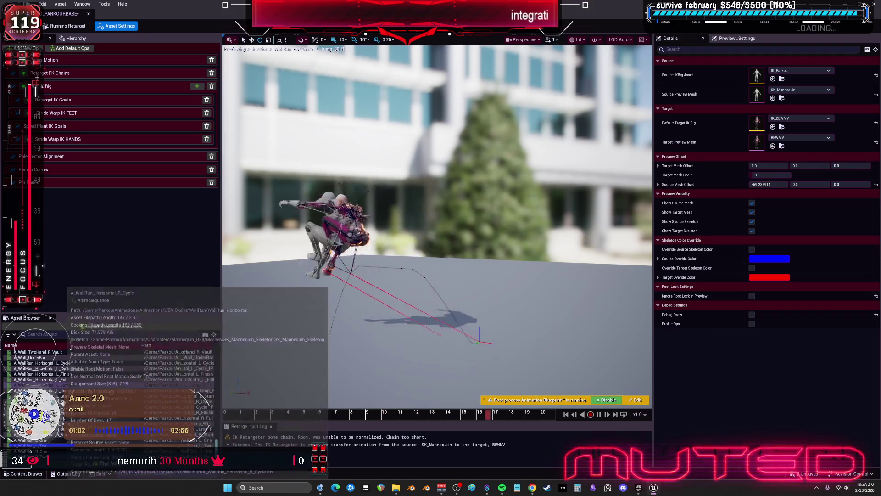
- Preview A_WallRun_Horizontal_R_Cycle and A_Wall_TwoHand_R_Vault on BEWMV, then inspect the hand stride warp settings
click(197, 401)
drag(397, 253, 363, 253)
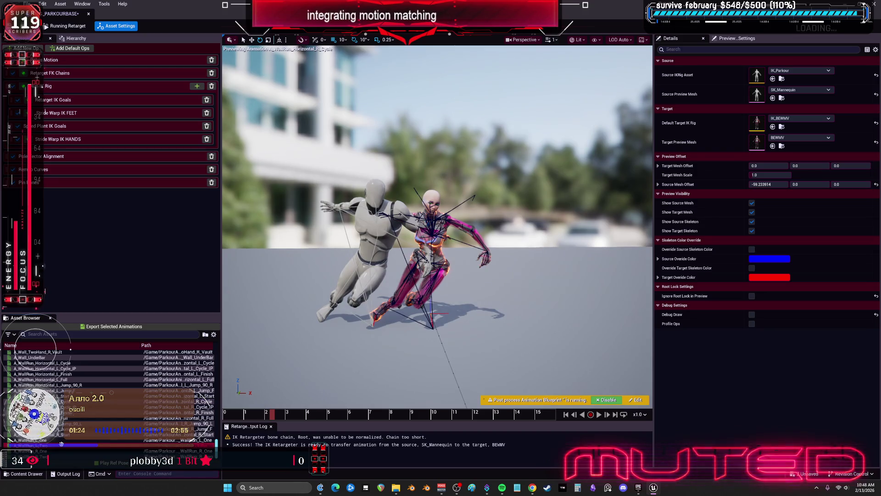
click(39, 352)
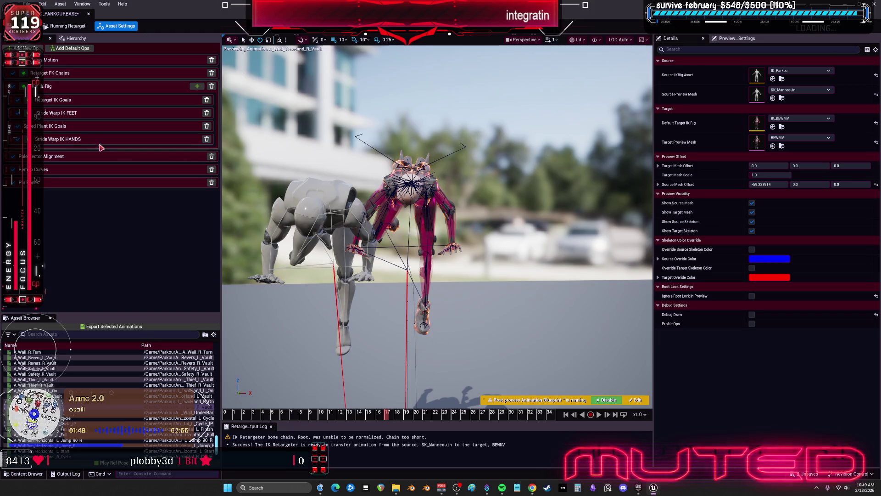
click(69, 141)
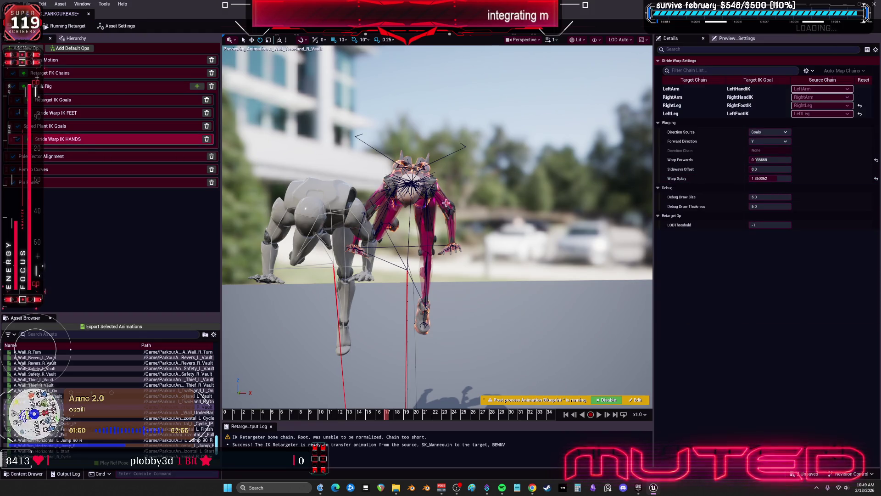
- Switch to Editing Retarget Pose and reset every BEWMV target bone to its default pose
click(78, 27)
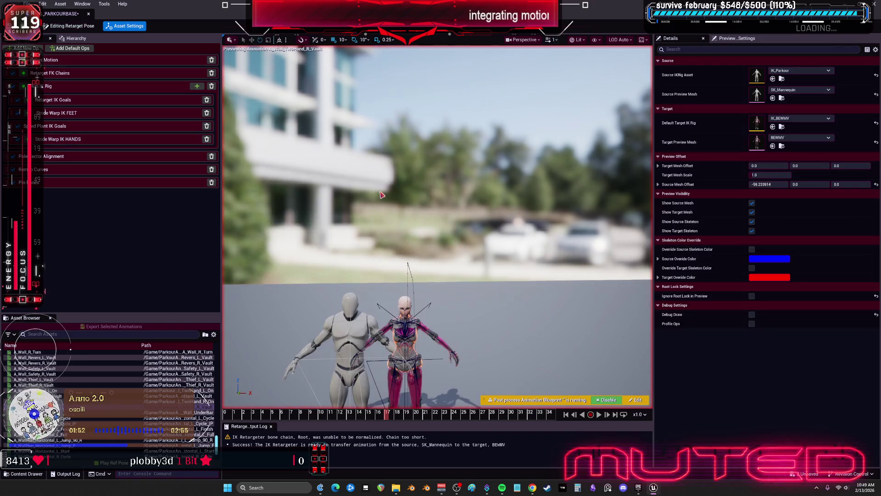
drag(386, 194, 386, 193)
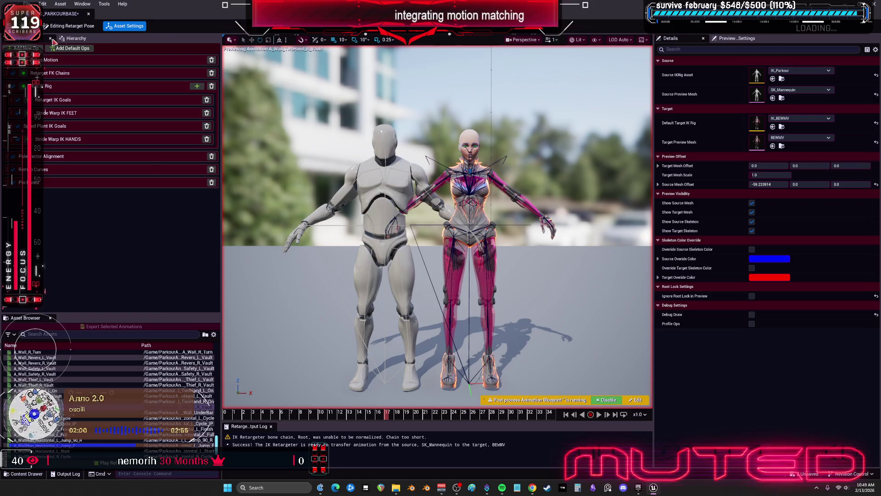
click(74, 38)
click(120, 133)
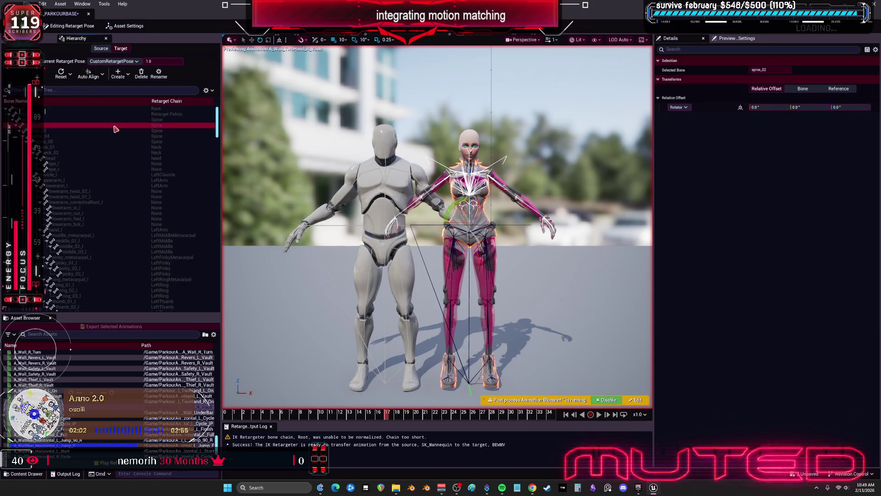
key(ctrl+a)
click(64, 75)
click(89, 102)
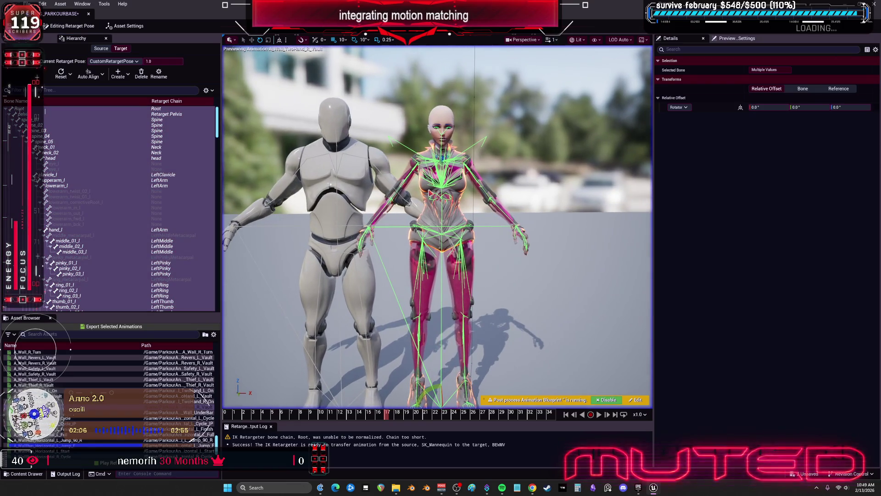
- Select the Root through spine_05 bones and auto-align them to the mannequin
click(98, 73)
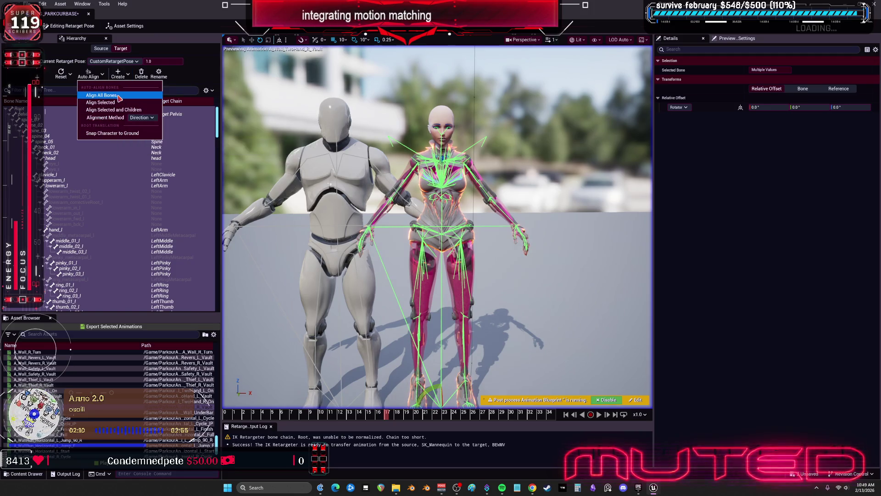
click(101, 96)
click(92, 108)
shift+click(68, 142)
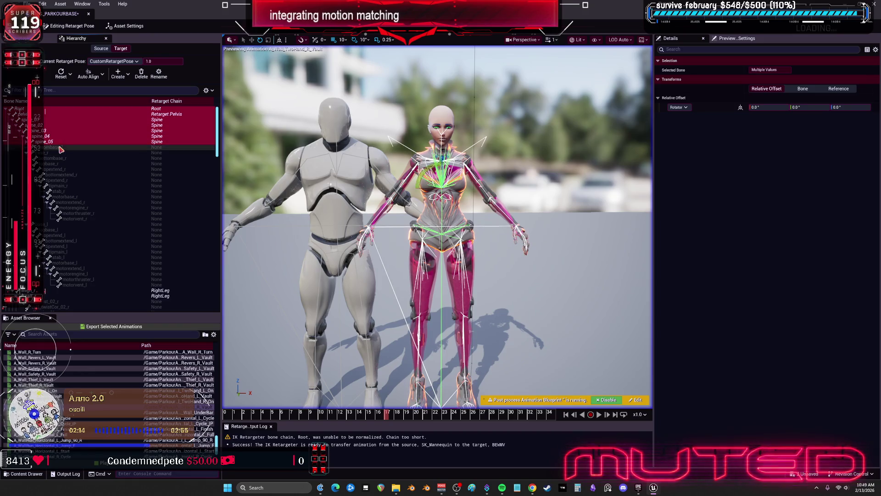
click(102, 78)
click(121, 105)
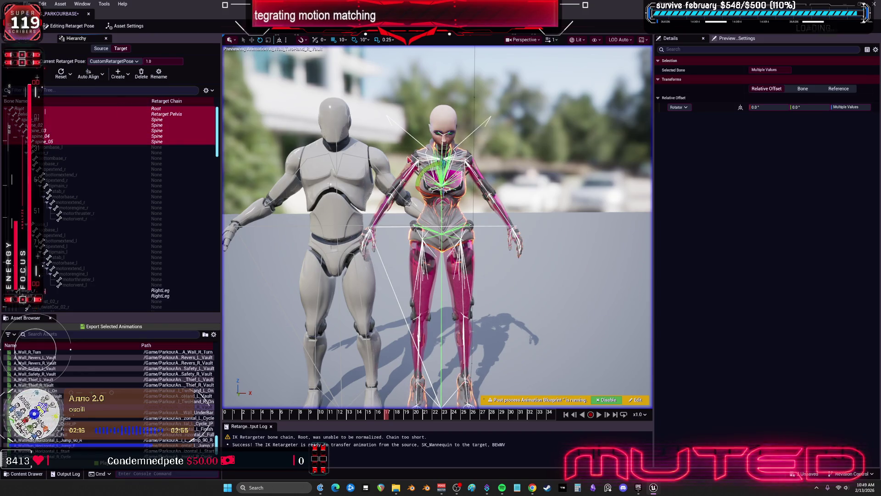
mouse_move(324, 145)
mouse_down()
mouse_move(317, 147)
mouse_move(325, 145)
mouse_up()
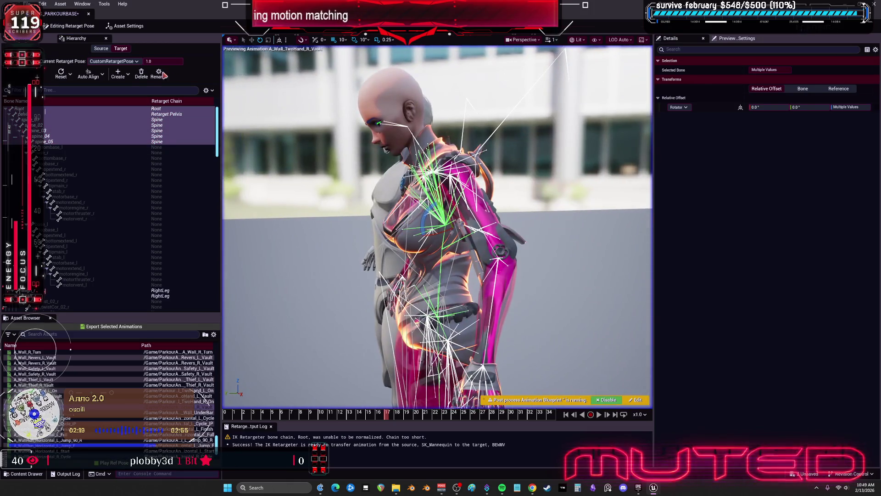
click(122, 127)
- Realign the root and spine bones using Local Rotation Axes, then select thigh_r
click(98, 81)
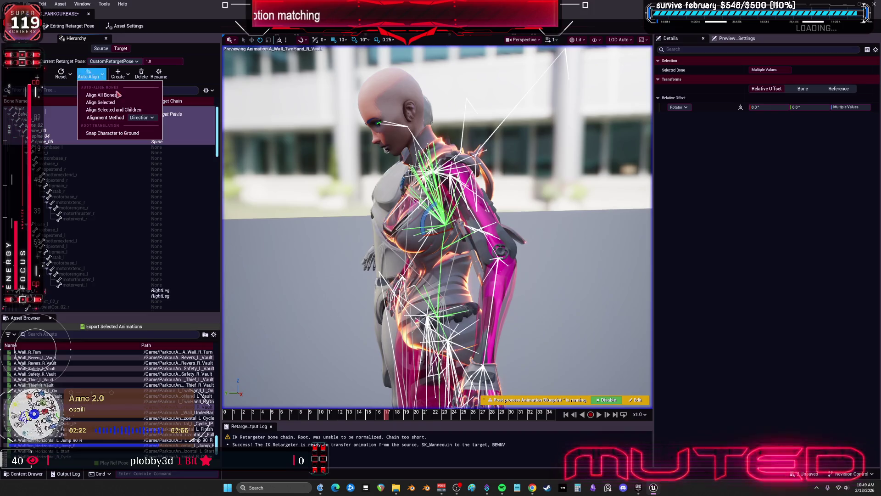
click(149, 118)
click(145, 137)
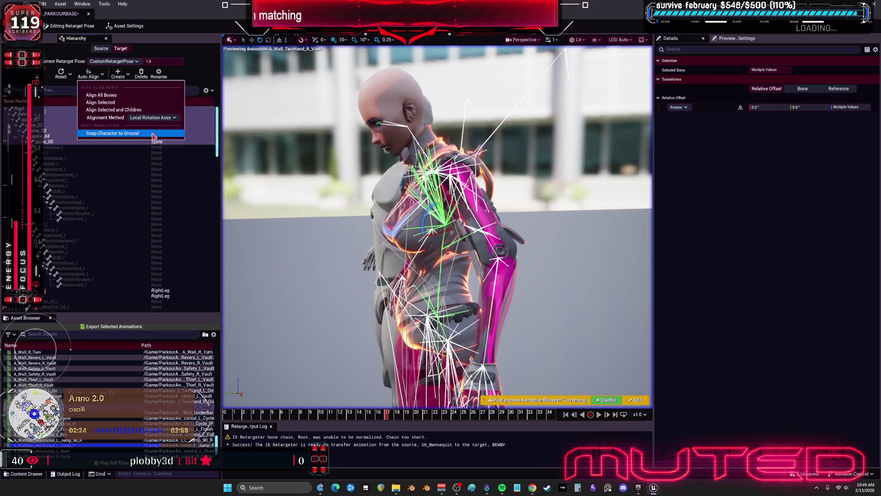
click(117, 102)
drag(396, 170, 397, 171)
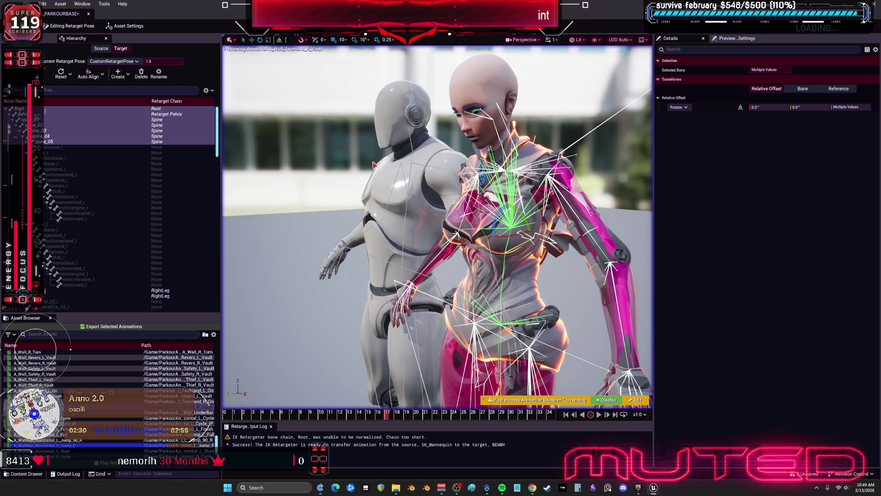
drag(397, 171, 397, 171)
drag(314, 152, 315, 152)
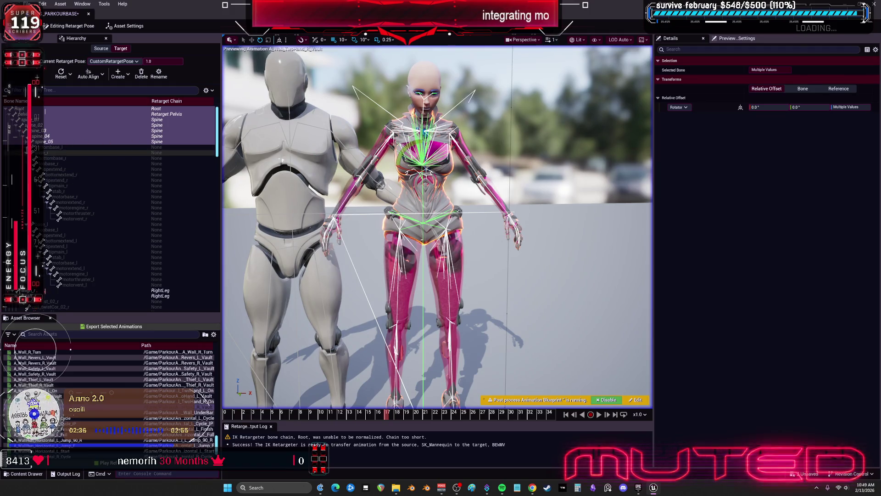
click(37, 158)
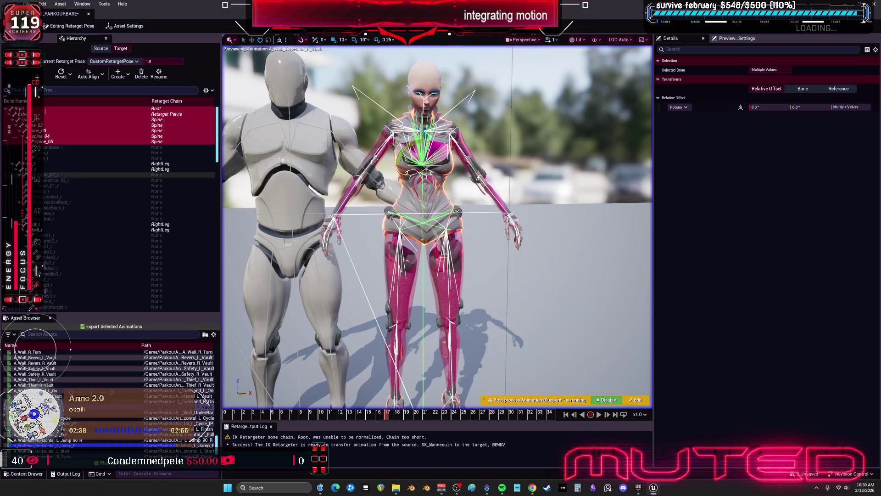
click(69, 163)
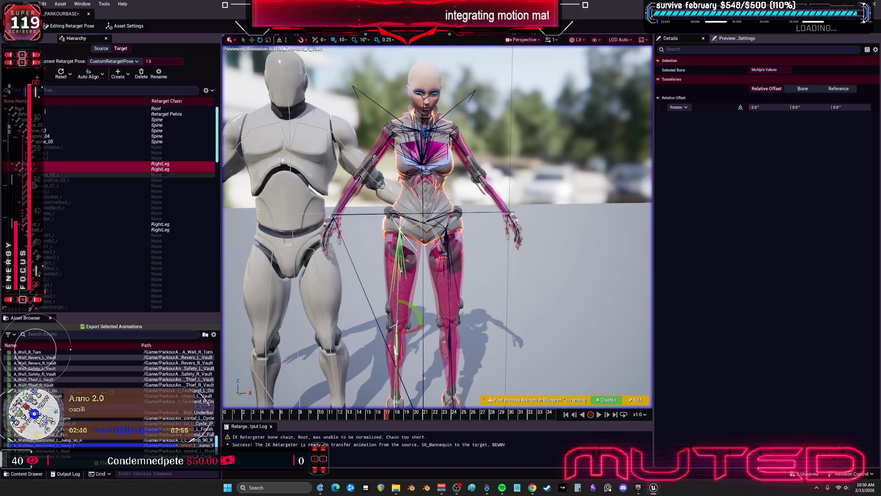
- Select the right and left thigh, calf and lower leg bones and auto-align them
key(f)
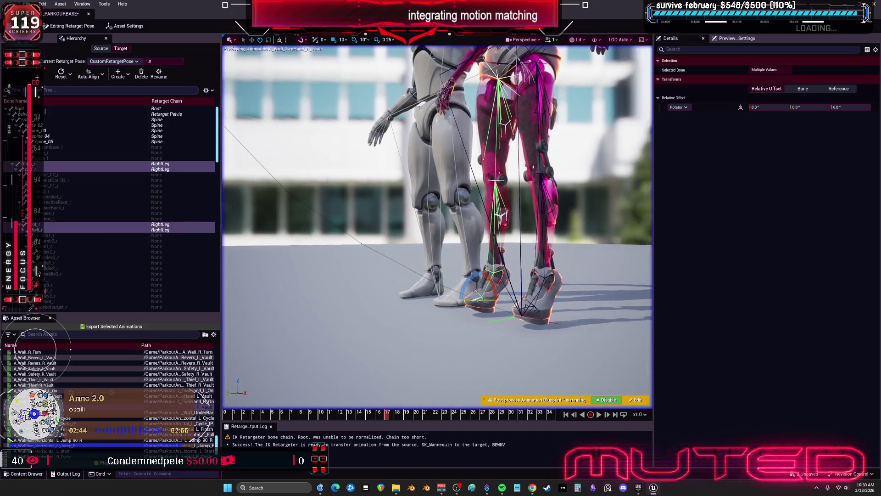
drag(350, 223, 350, 224)
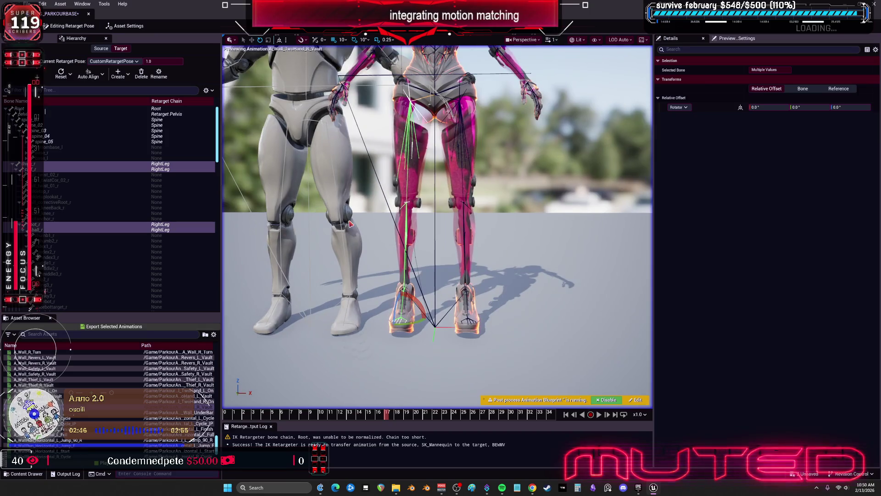
click(64, 170)
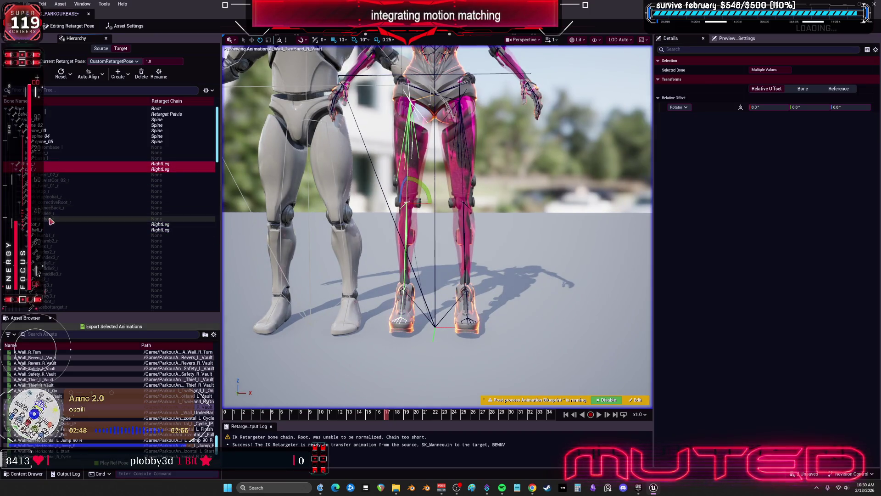
scroll(92, 224, down, 5)
scroll(108, 221, down, 5)
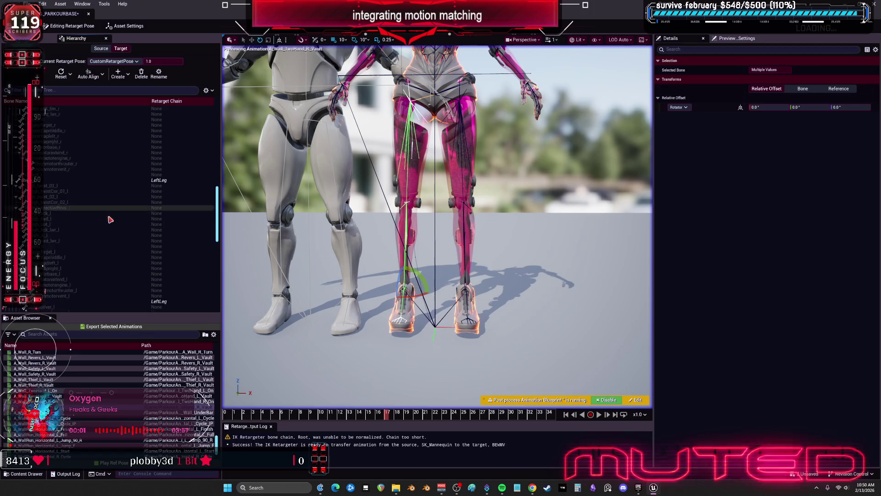
click(60, 203)
scroll(60, 202, down, 3)
scroll(60, 202, down, 3)
click(51, 191)
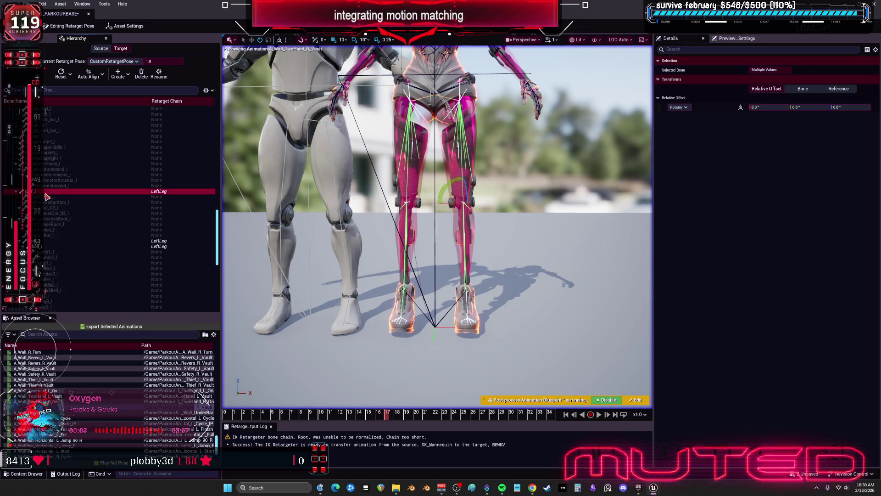
ctrl+click(47, 238)
click(104, 75)
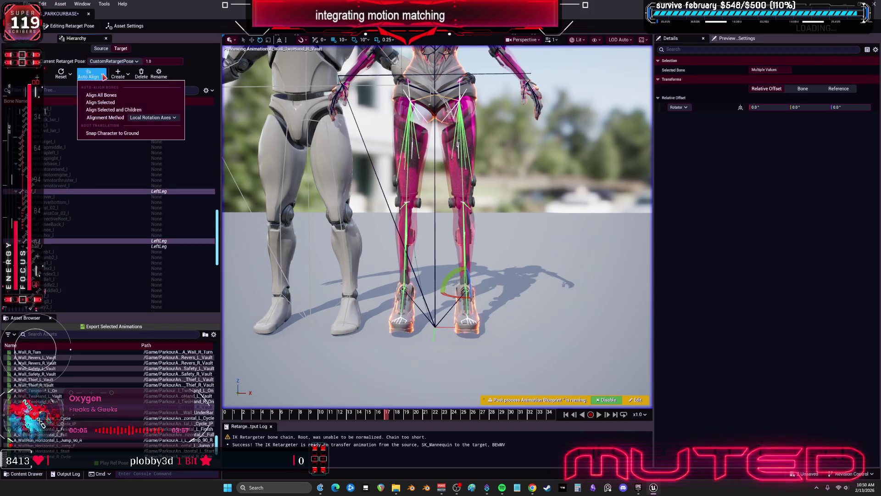
click(115, 103)
- Realign the selected leg bones using Global Rotation Axes
scroll(462, 199, down, 5)
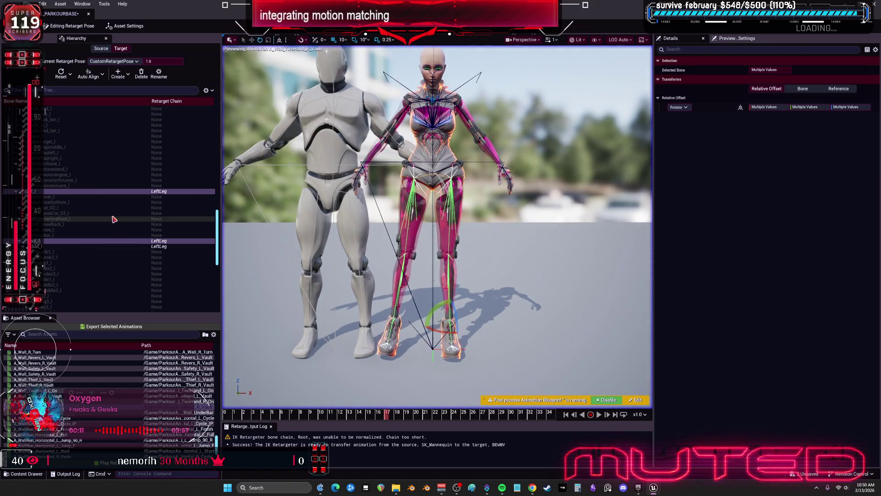
scroll(168, 229, up, 6)
scroll(168, 224, up, 5)
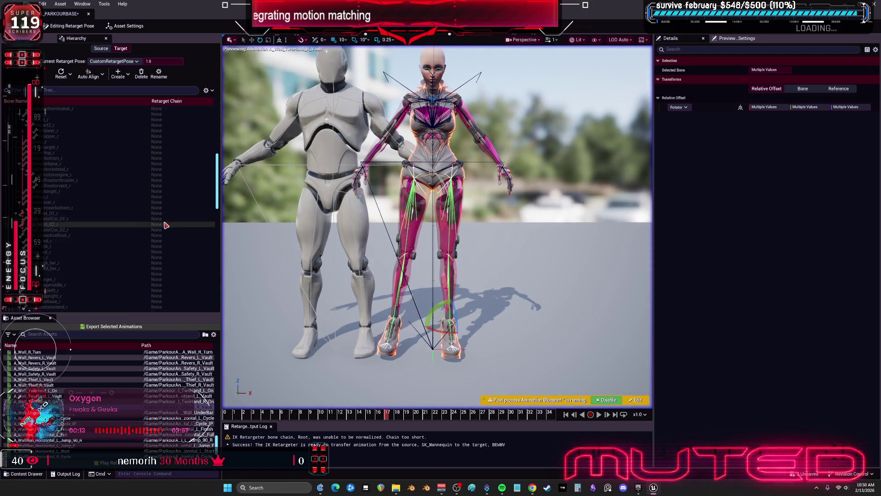
click(104, 79)
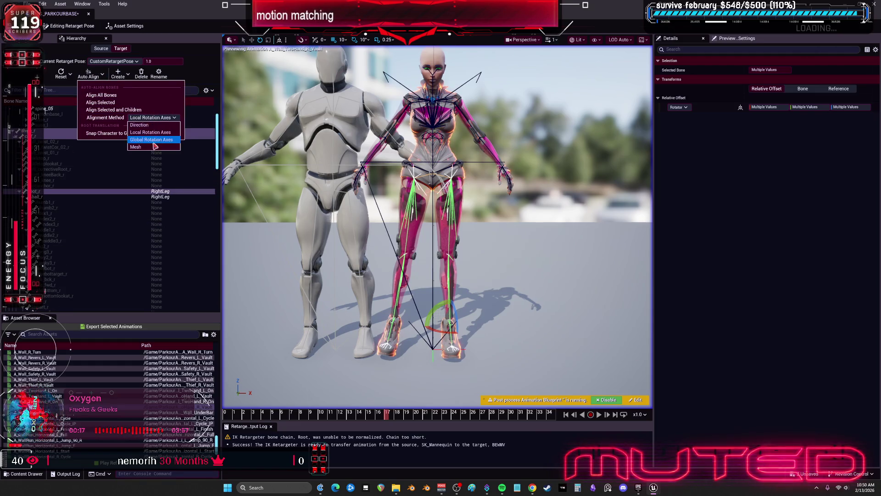
click(151, 143)
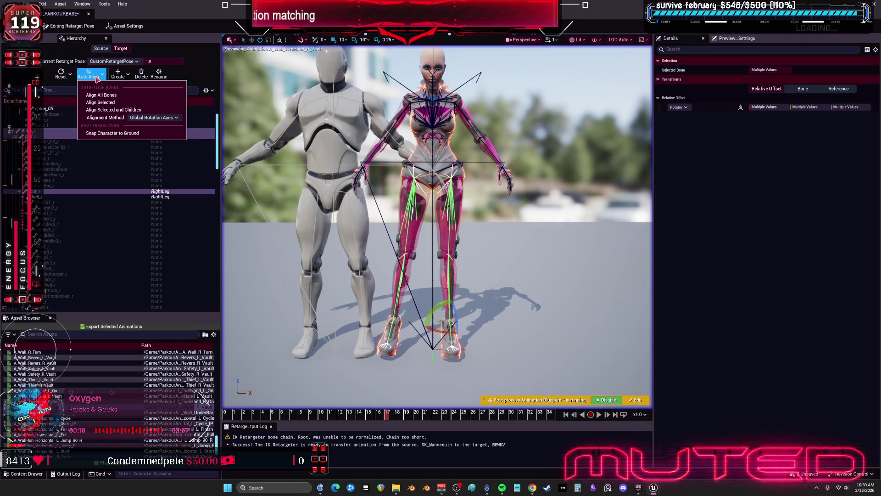
click(101, 102)
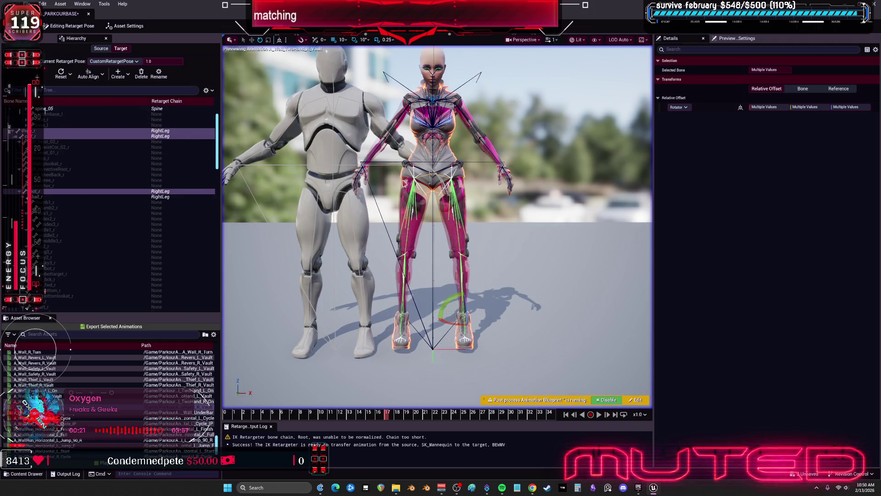
- Select the pelvis bone and set its Location Z offset to -2.56 to lower the hips
mouse_move(436, 225)
mouse_down()
mouse_move(528, 211)
mouse_move(528, 257)
mouse_move(505, 260)
mouse_move(505, 241)
mouse_move(493, 239)
mouse_up()
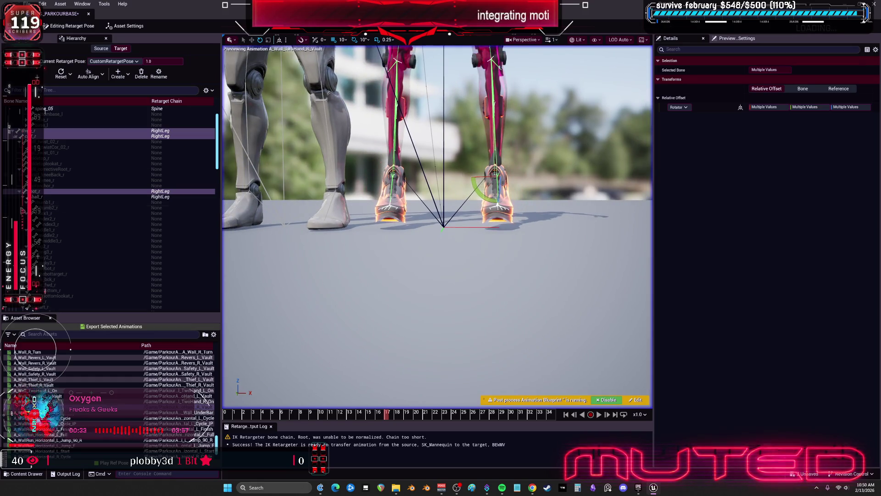
scroll(92, 197, down, 3)
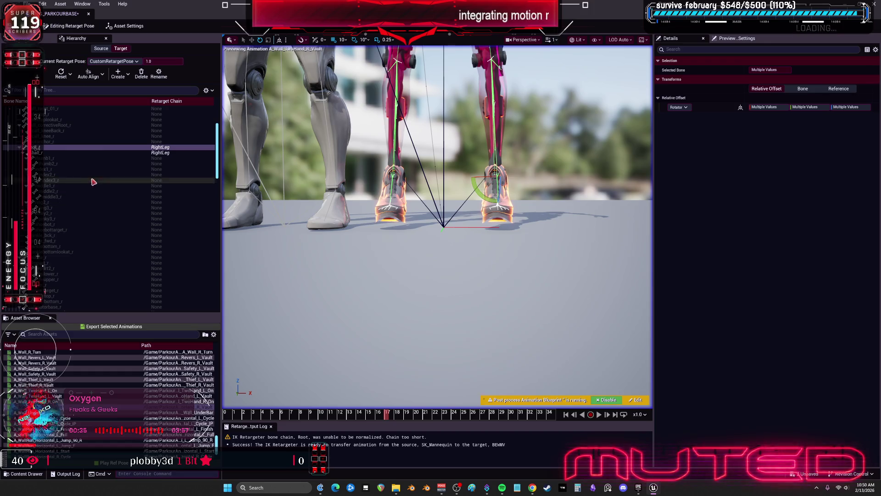
scroll(132, 193, down, 20)
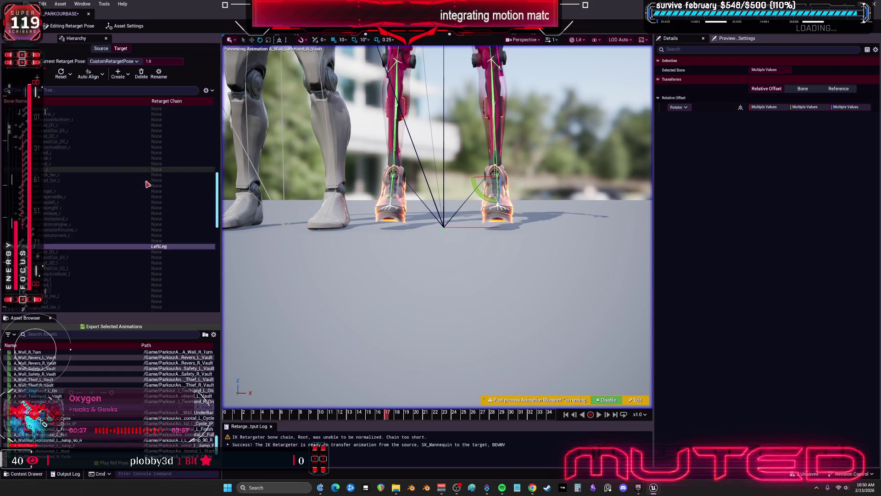
scroll(182, 188, down, 5)
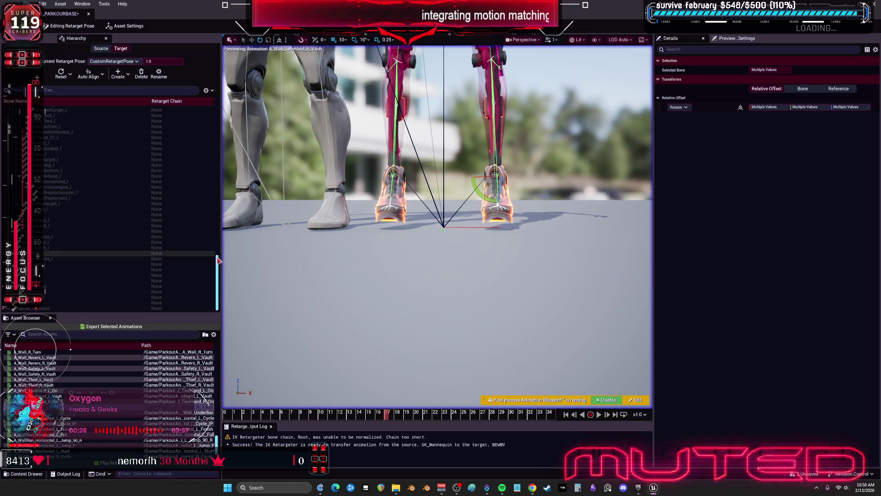
drag(219, 268, 219, 112)
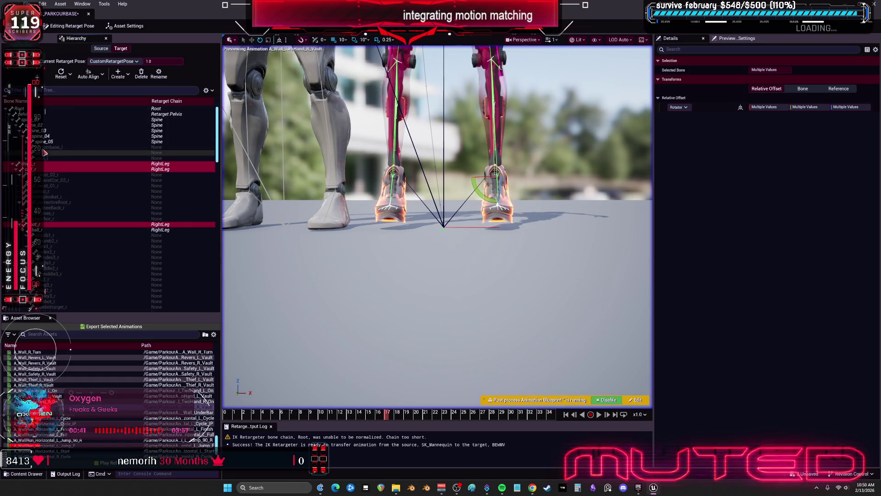
click(46, 114)
scroll(45, 114, down, 1)
key(f)
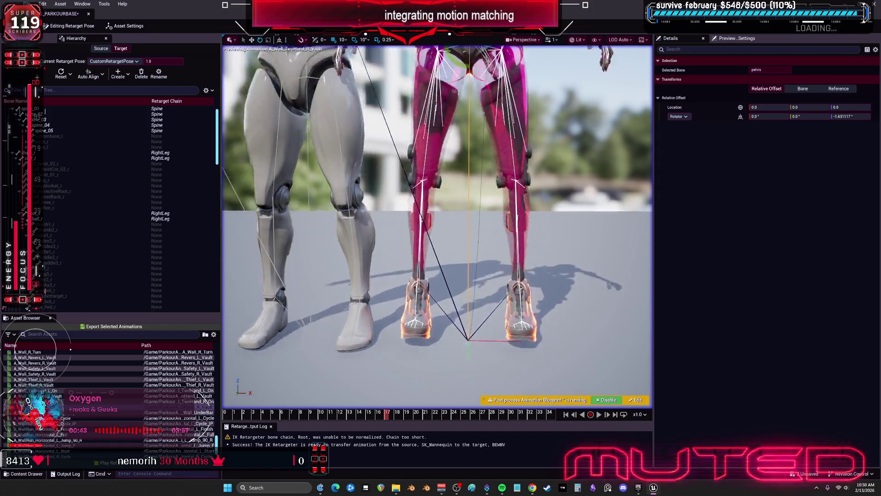
mouse_move(534, 230)
mouse_down()
mouse_move(535, 267)
mouse_move(535, 230)
mouse_up()
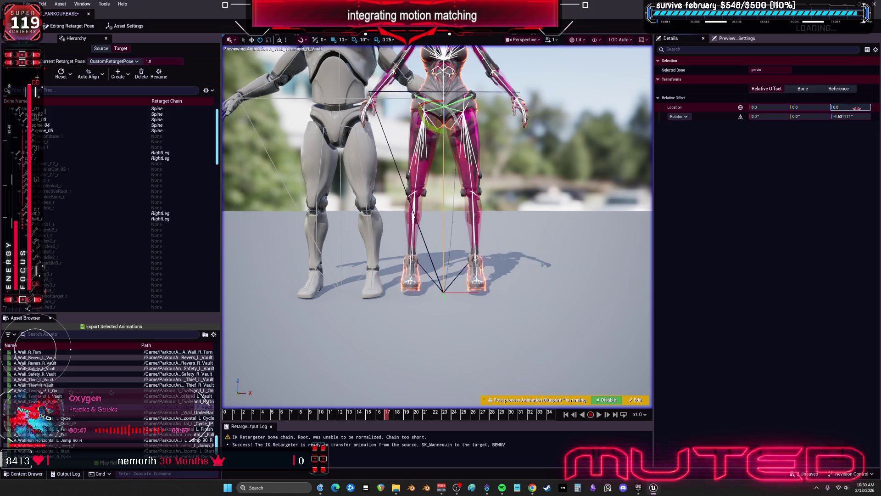
drag(851, 107, 834, 107)
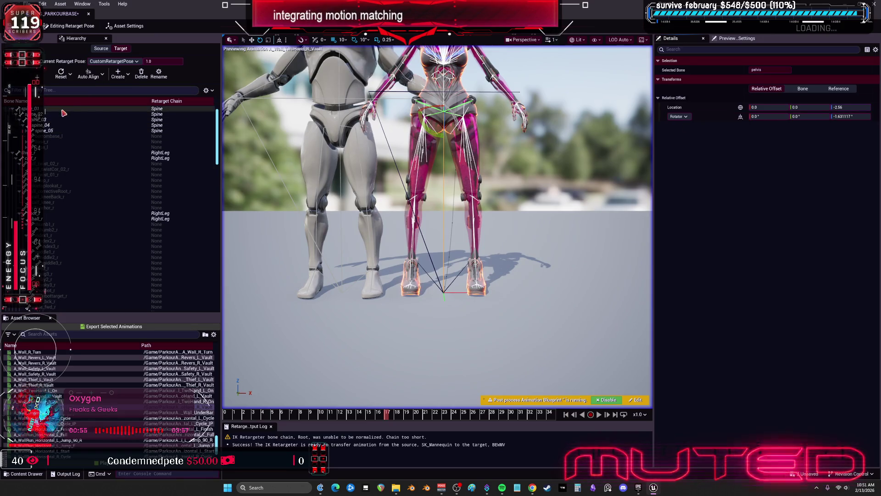
- Reset the neck_01, neck_02 and head bones to their default pose
scroll(414, 177, down, 3)
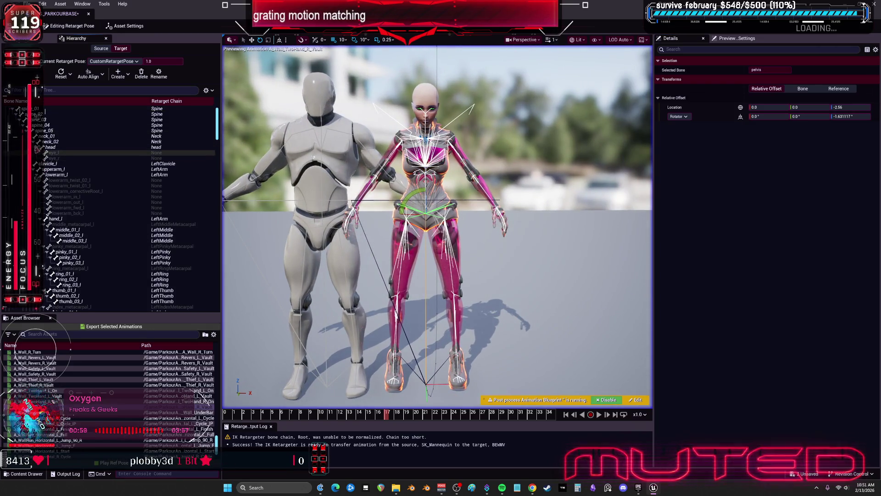
click(51, 136)
shift+click(60, 147)
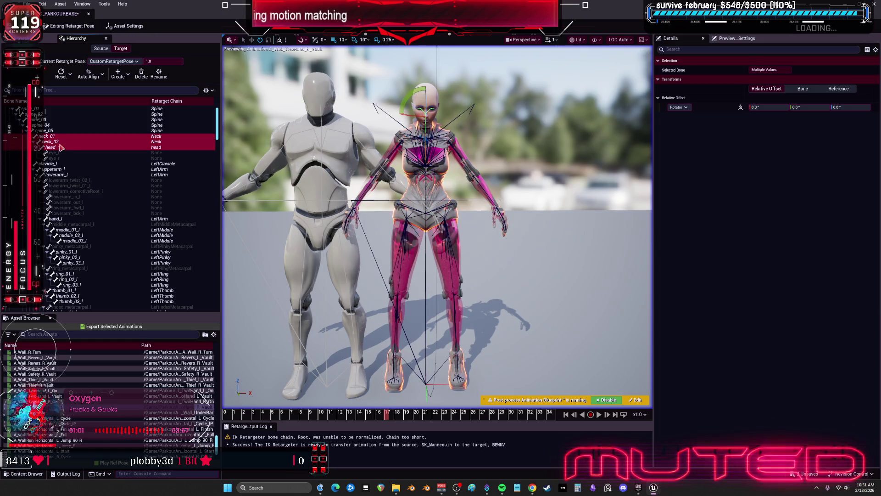
click(102, 74)
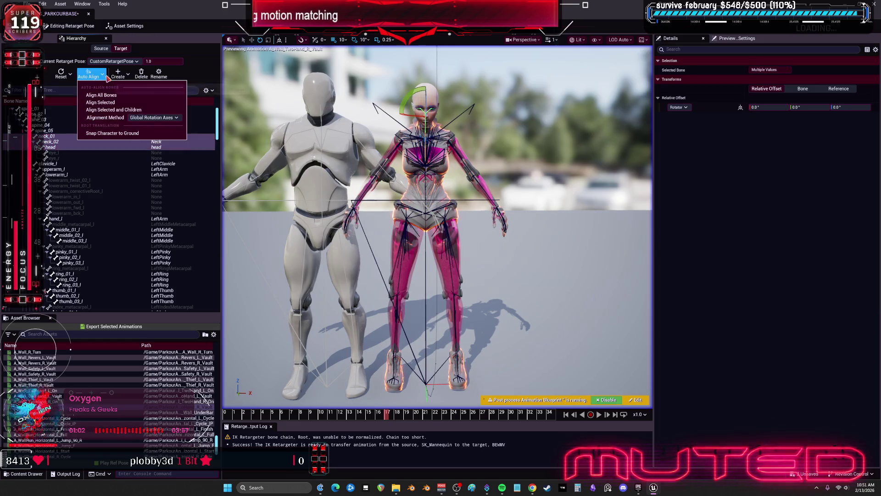
click(69, 76)
click(90, 89)
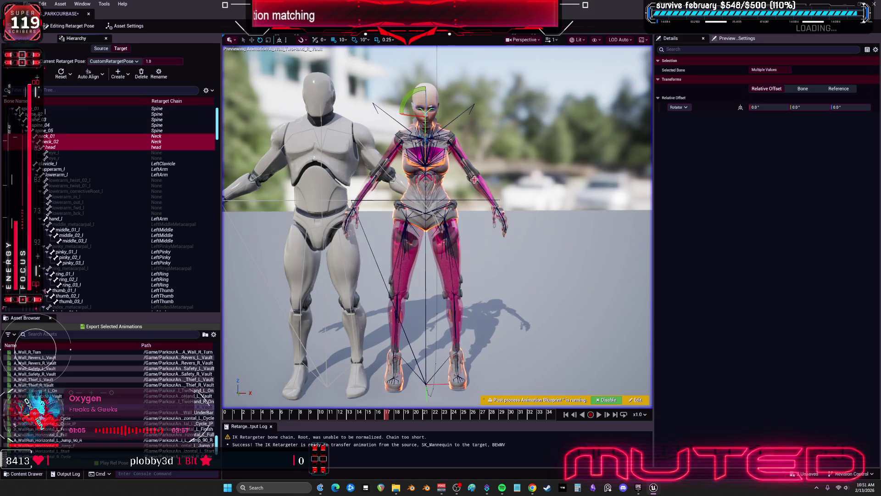
- Auto-align the left arm bones, clavicle_l through hand_l, to the mannequin
click(71, 165)
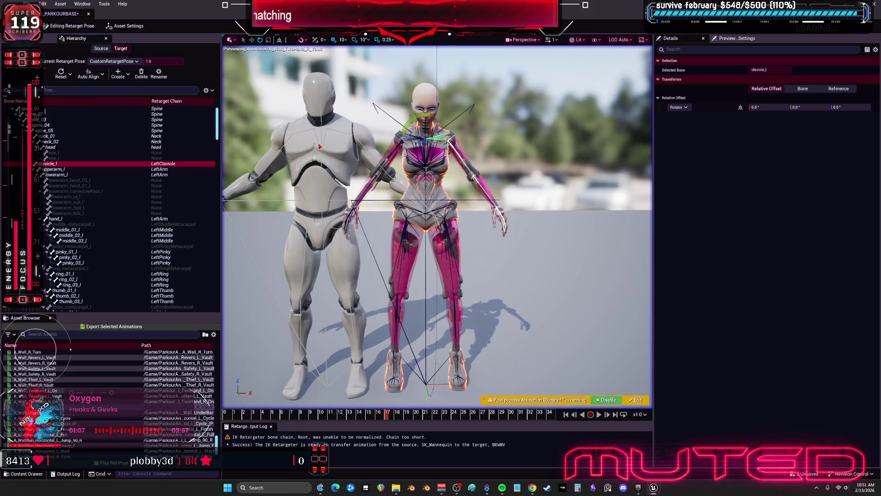
ctrl+click(54, 169)
ctrl+click(56, 174)
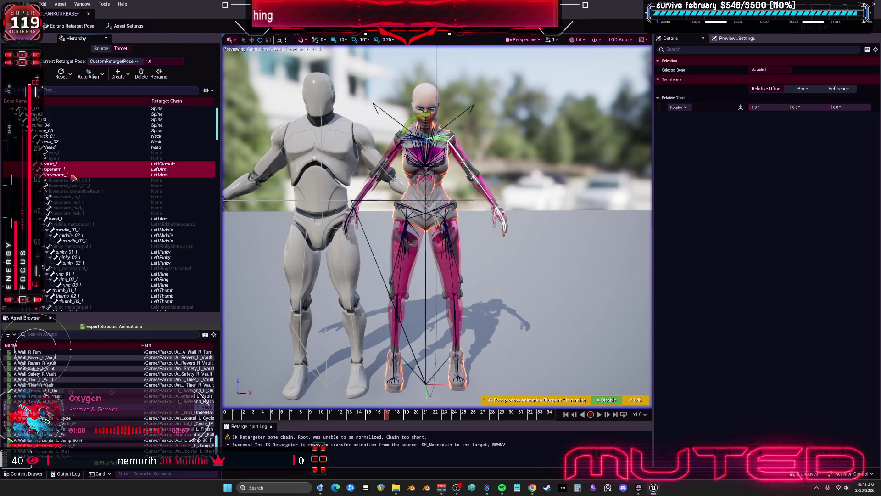
ctrl+click(71, 219)
click(90, 74)
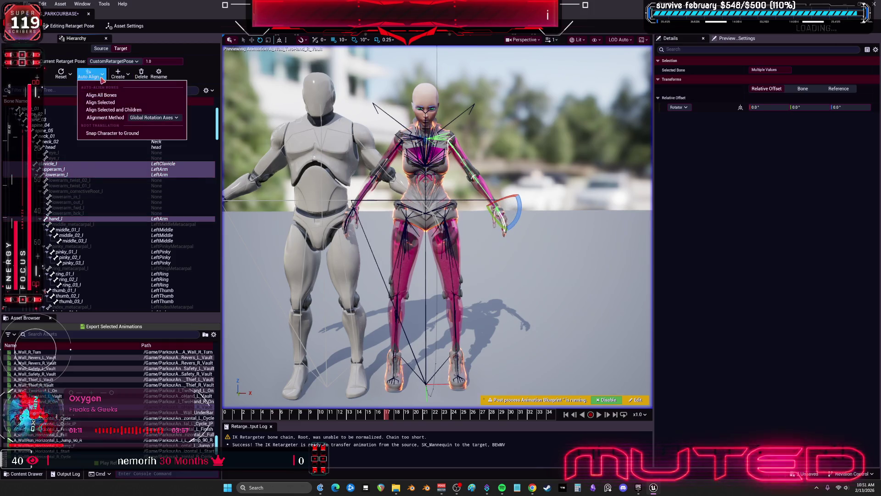
click(147, 105)
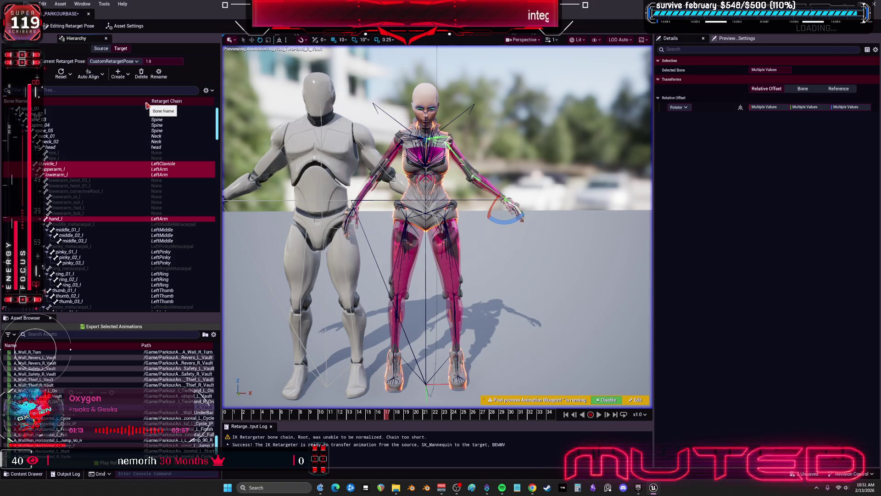
scroll(85, 201, down, 10)
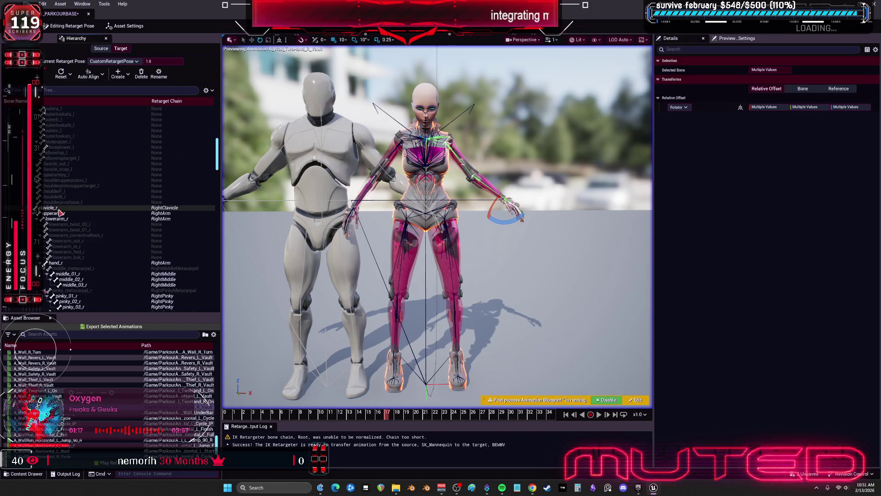
- Select the left hand's middle, pinky, ring, thumb and index finger bones
key(f)
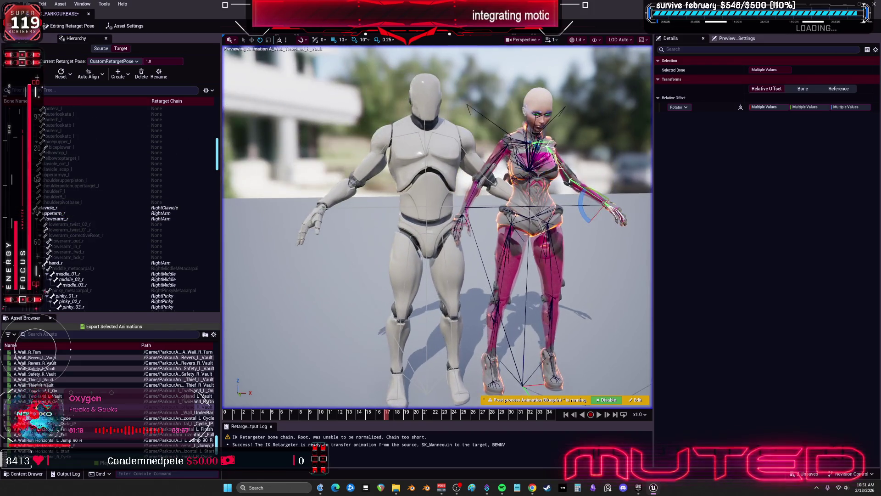
scroll(84, 210, up, 10)
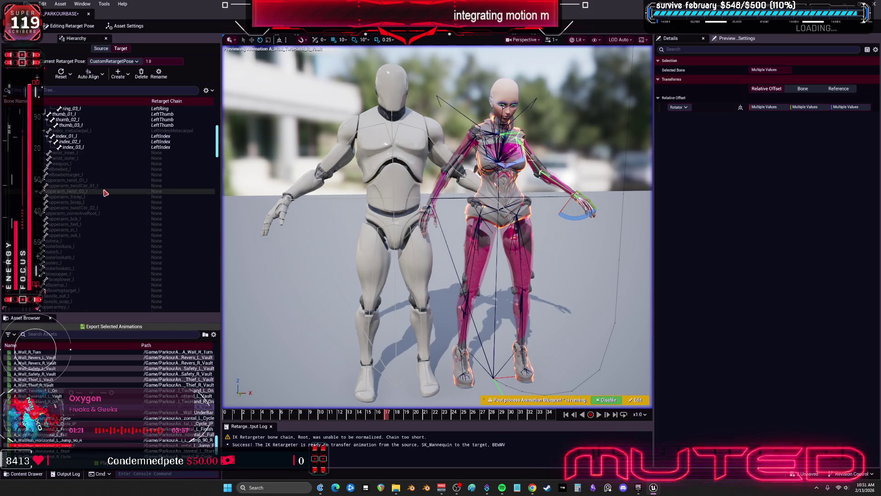
drag(76, 183, 81, 211)
ctrl+click(74, 224)
ctrl+click(76, 230)
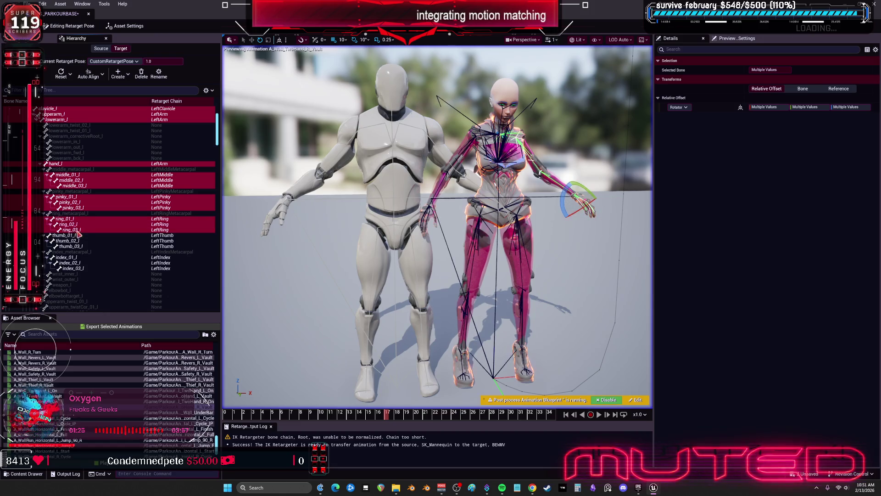
ctrl+click(68, 235)
ctrl+click(73, 241)
ctrl+click(76, 246)
ctrl+click(79, 258)
ctrl+click(80, 264)
ctrl+click(81, 268)
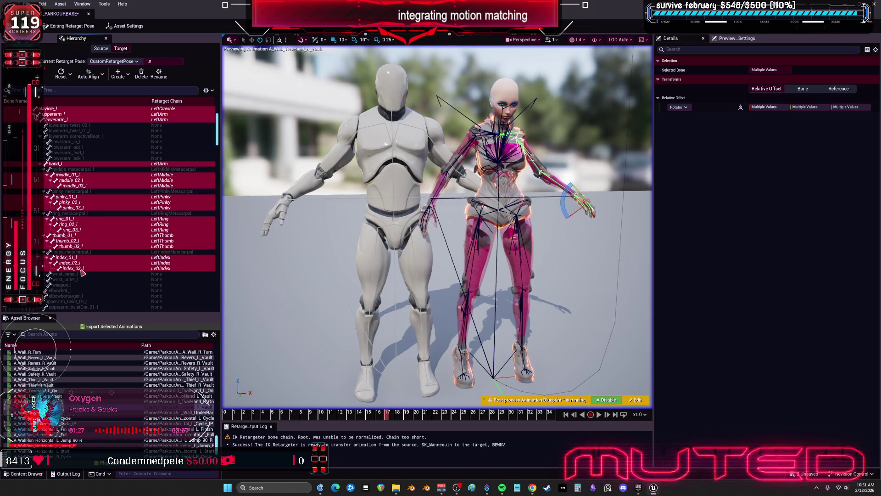
- Add the right clavicle, arm, hand and finger bones, then use Align All Bones
scroll(105, 271, down, 10)
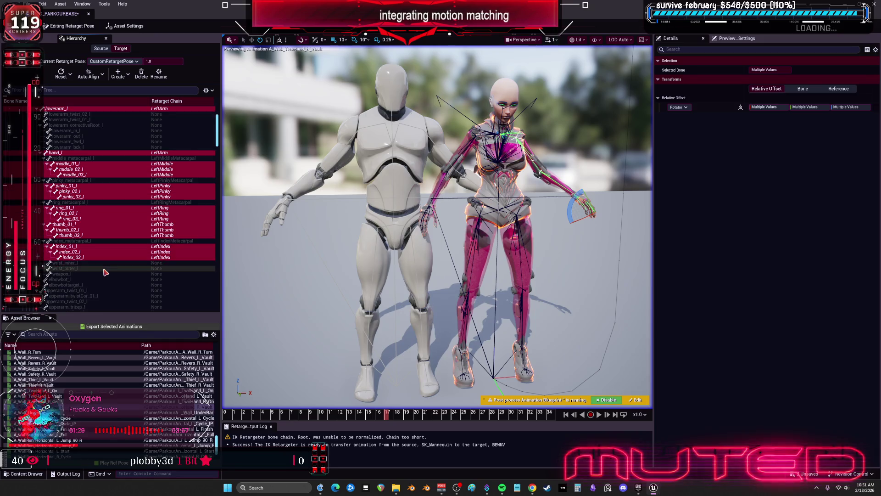
scroll(108, 266, down, 6)
ctrl+click(61, 133)
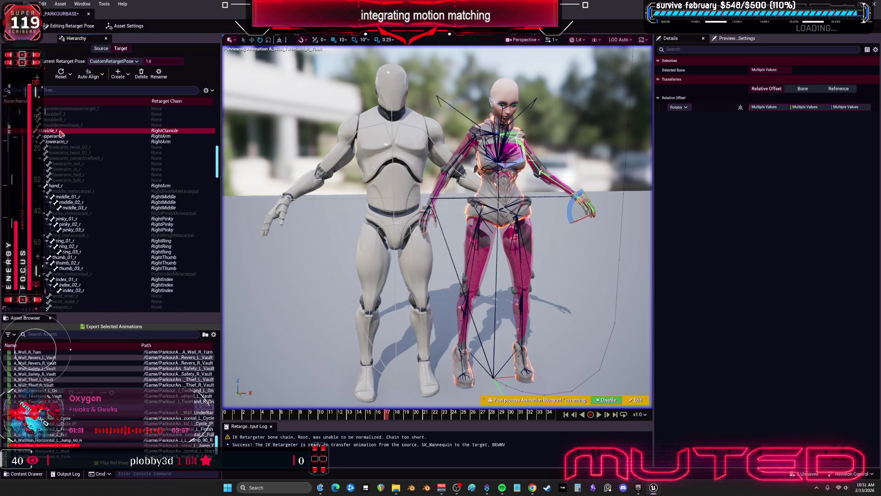
ctrl+click(54, 185)
ctrl+click(67, 196)
ctrl+click(69, 202)
ctrl+click(73, 207)
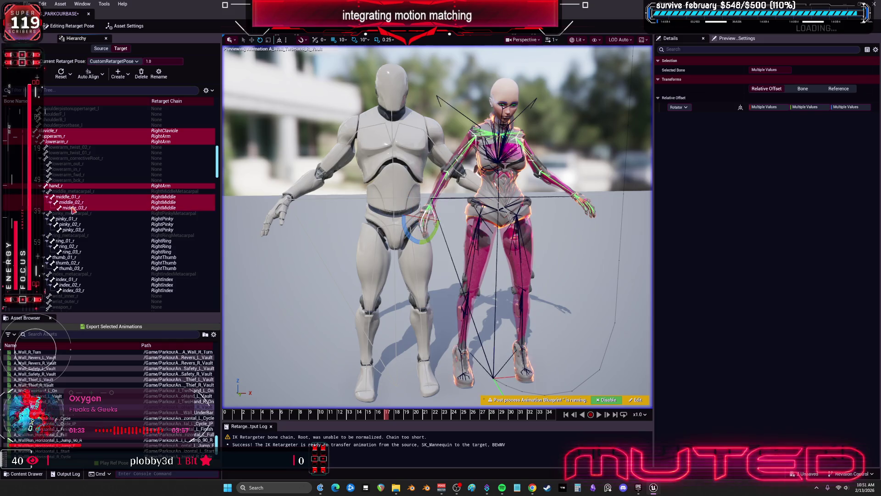
ctrl+click(69, 224)
ctrl+click(70, 220)
ctrl+click(73, 229)
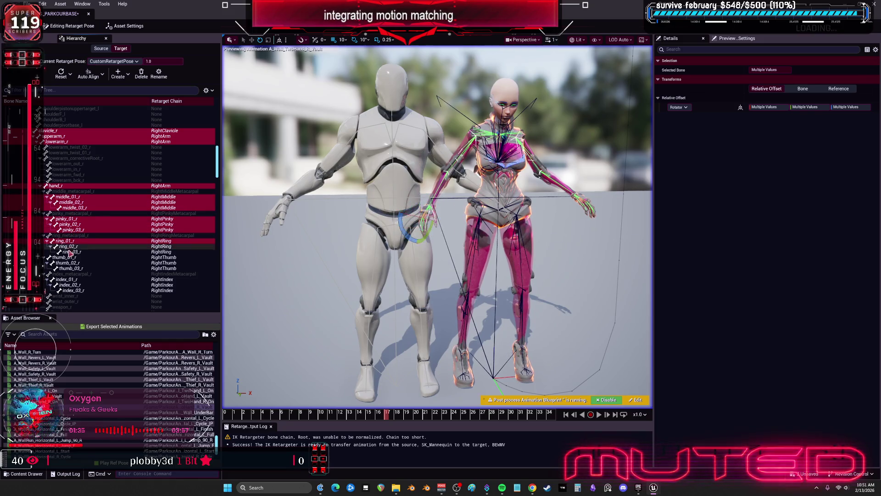
shift+click(70, 268)
shift+click(72, 289)
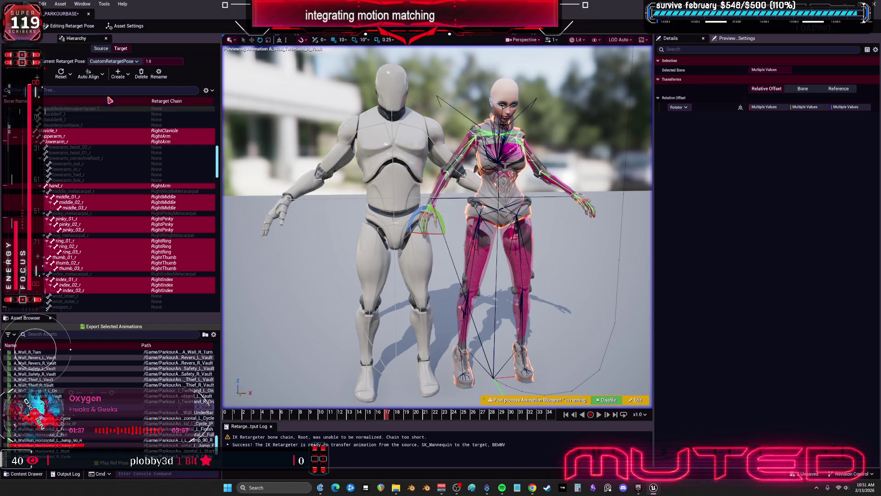
click(102, 75)
click(110, 96)
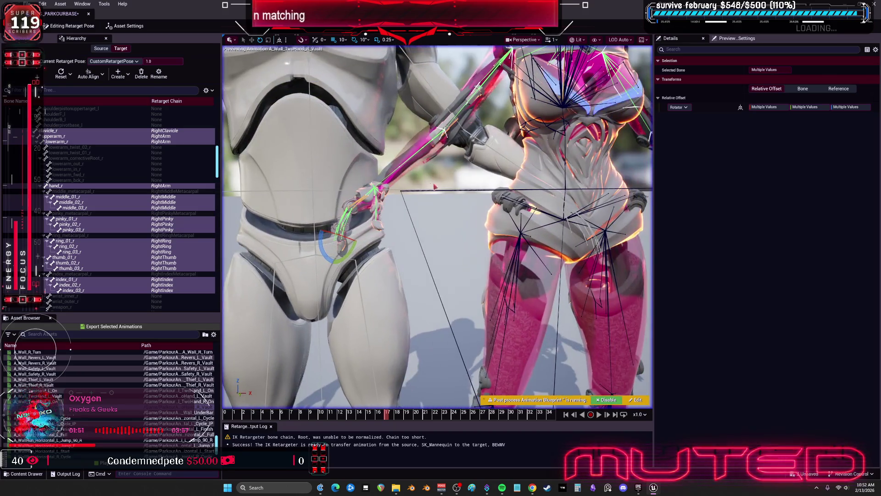
- Shift the source mannequin left and reset the finger bones and their children to zero rotation
click(370, 130)
drag(773, 184, 756, 184)
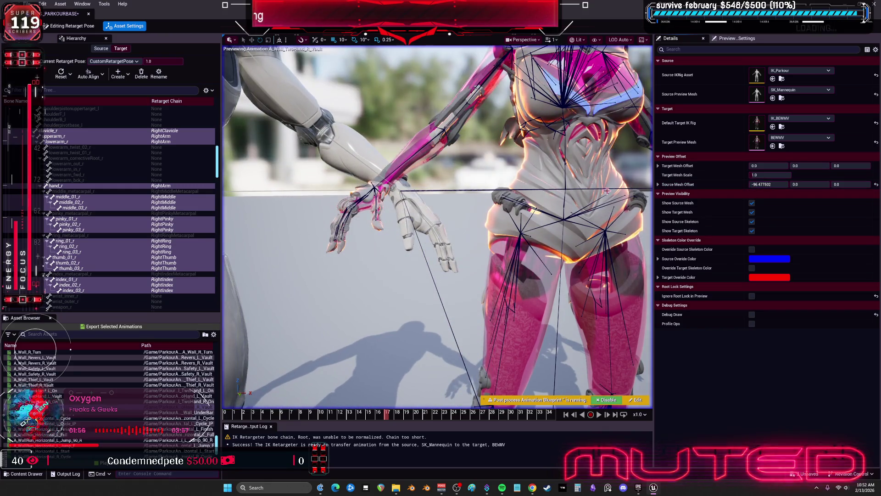
click(87, 207)
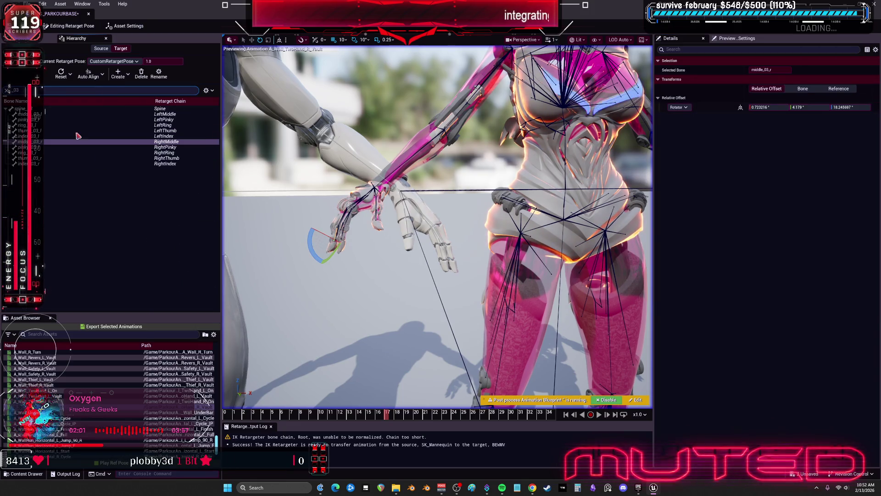
click(69, 114)
shift+click(48, 164)
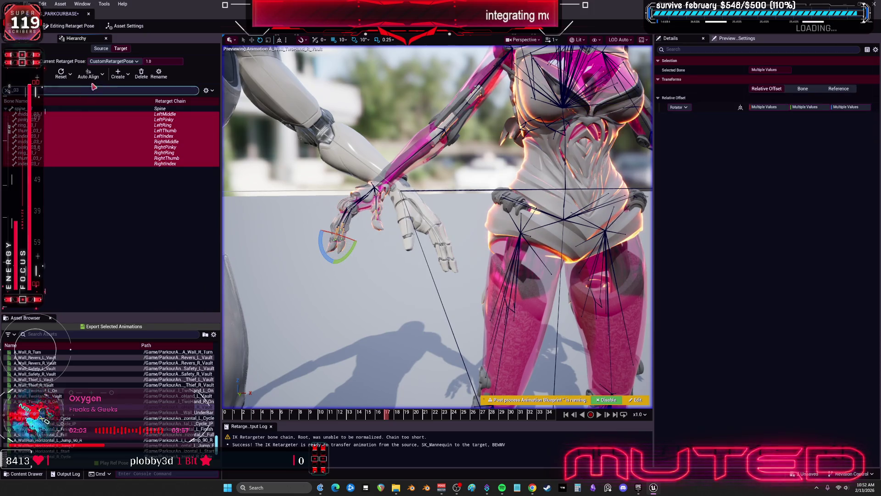
click(103, 75)
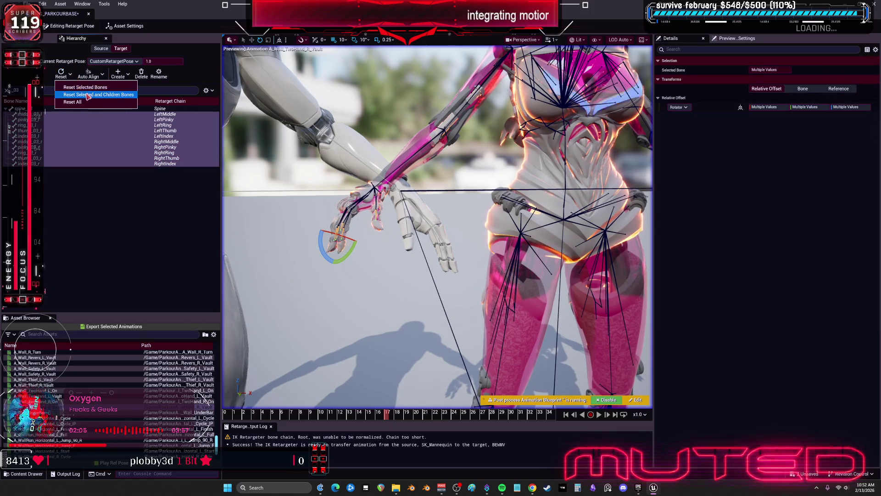
click(90, 93)
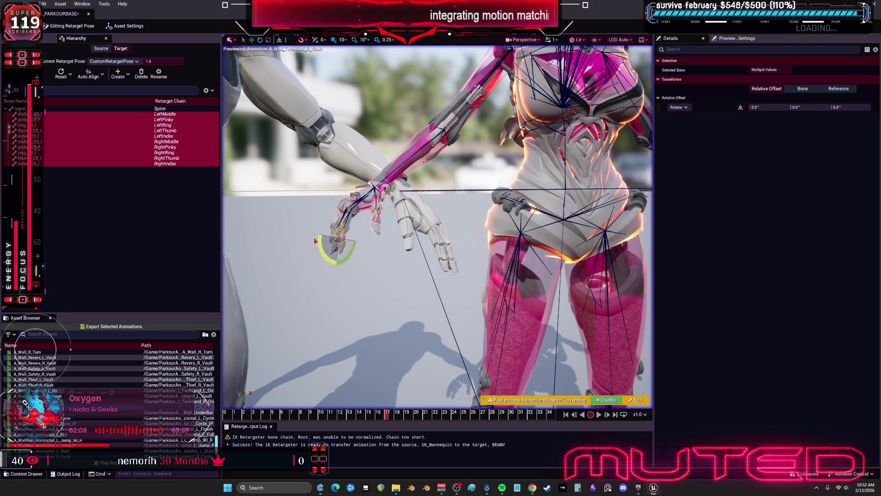
mouse_move(437, 265)
mouse_down()
mouse_move(381, 251)
mouse_move(395, 248)
mouse_move(422, 271)
mouse_move(479, 245)
mouse_up()
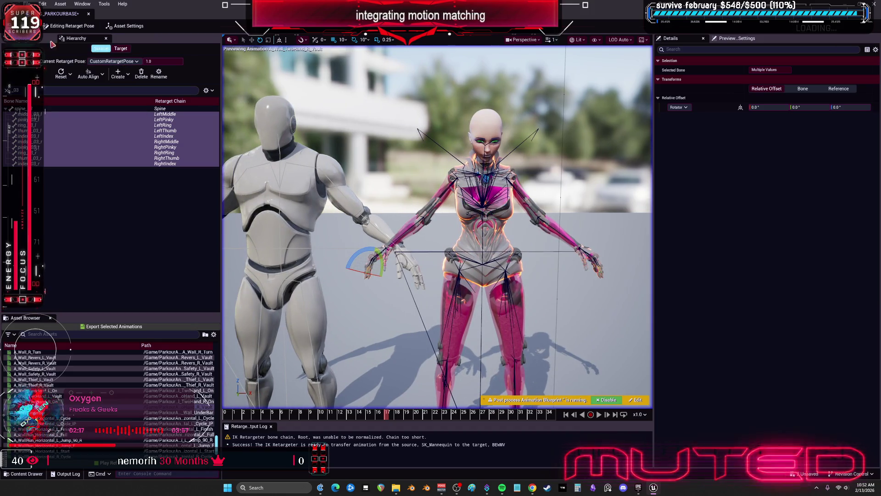
click(69, 26)
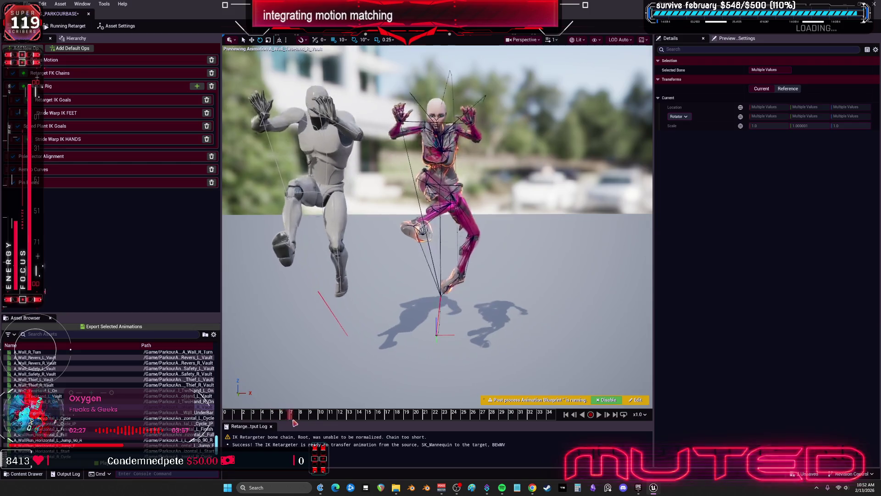
- Inspect BEWMV's legs in the running retarget and bring up the Retarget FK Chains mapping settings
mouse_move(321, 390)
mouse_down()
mouse_move(303, 340)
mouse_move(267, 303)
mouse_up()
drag(381, 279, 381, 279)
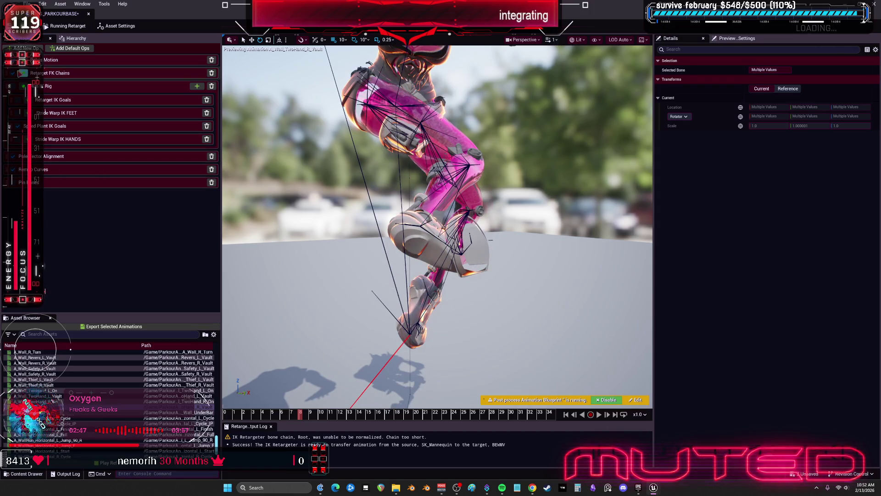
click(72, 79)
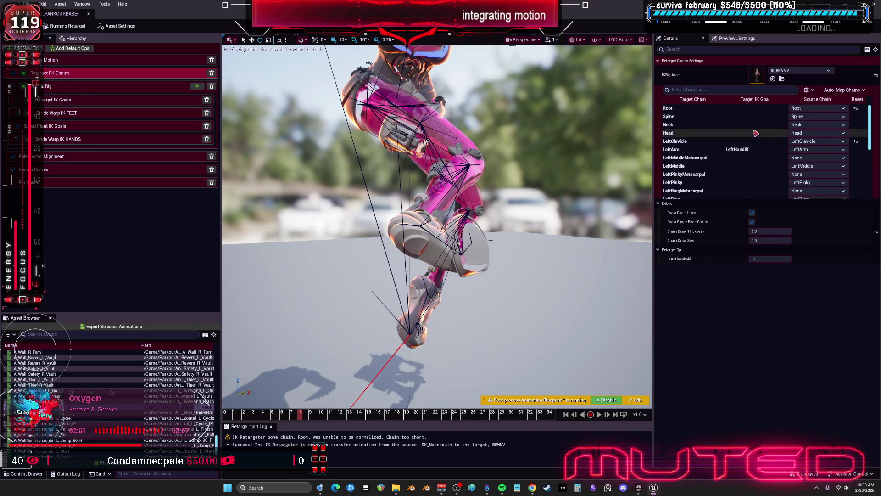
- Set the RightLeg chain's FK rotation mode to One to One
scroll(758, 154, down, 4)
scroll(757, 165, down, 3)
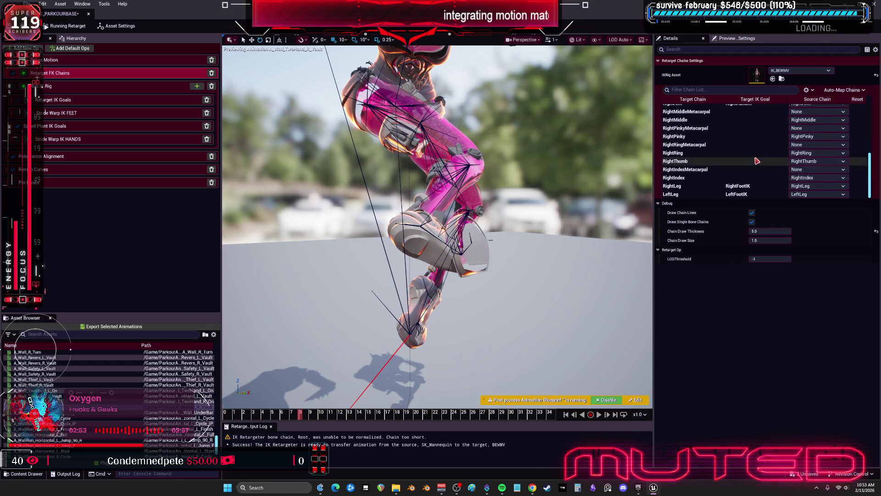
click(755, 187)
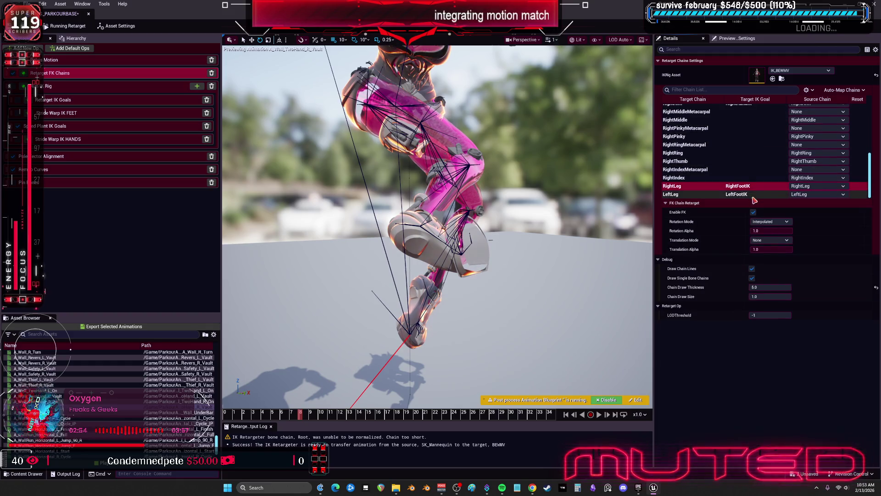
click(771, 240)
click(777, 256)
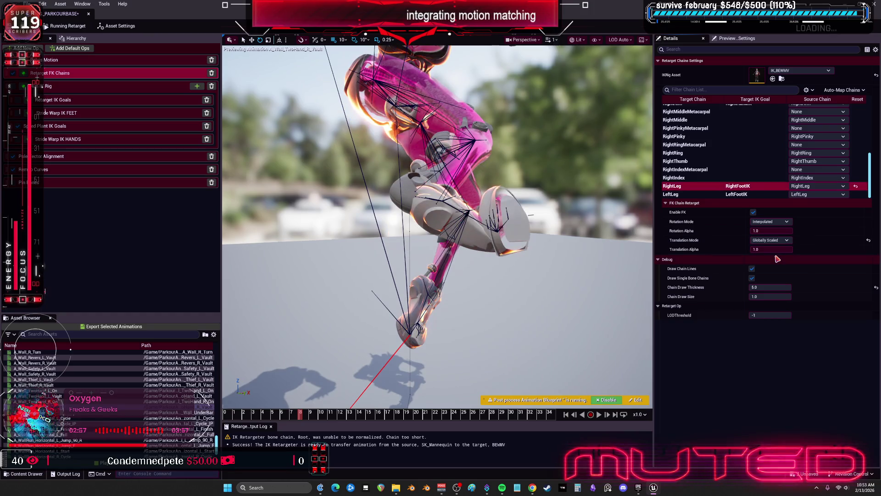
click(778, 222)
click(781, 242)
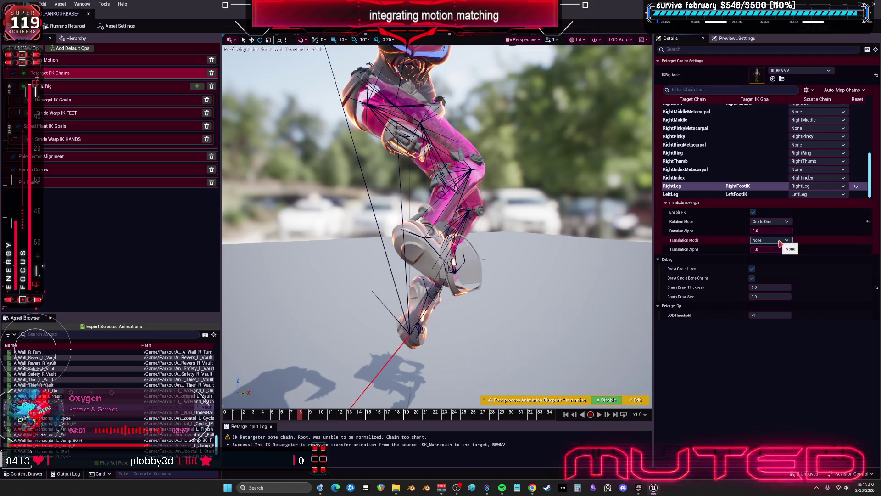
- Give LeftLeg One to One rotation, and both legs Stretch Bone Length Uniformly translation
click(762, 194)
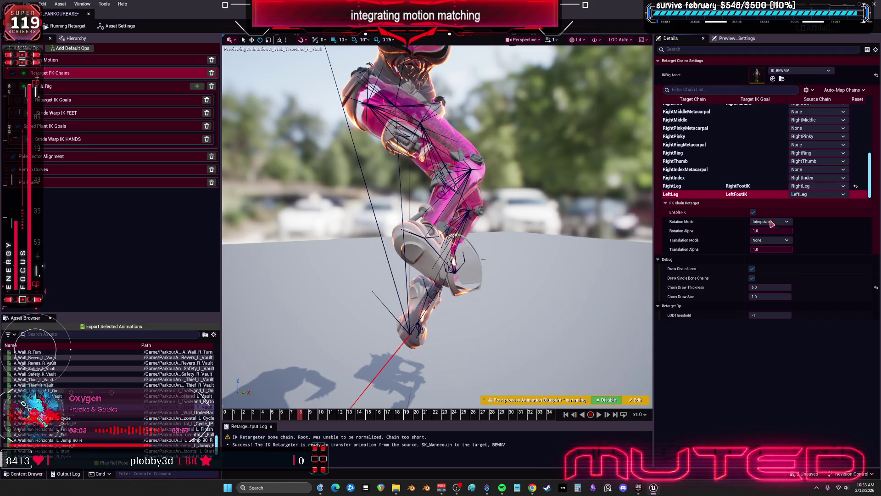
click(776, 222)
click(774, 242)
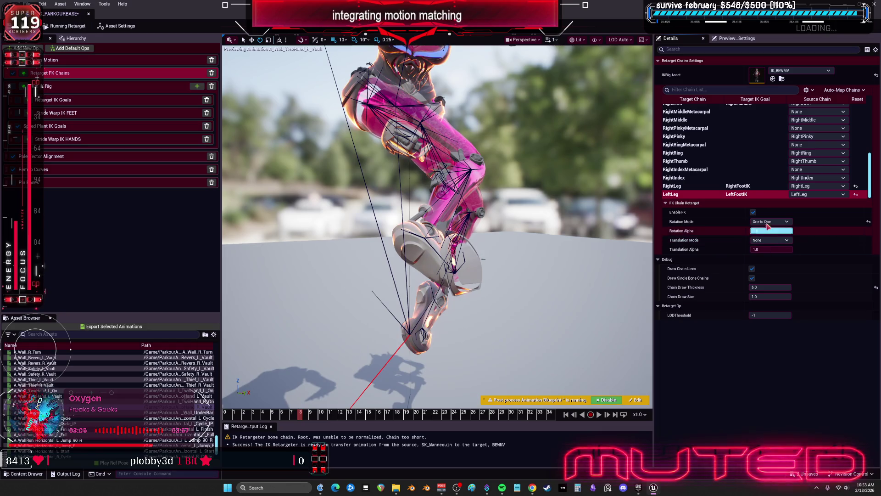
click(772, 240)
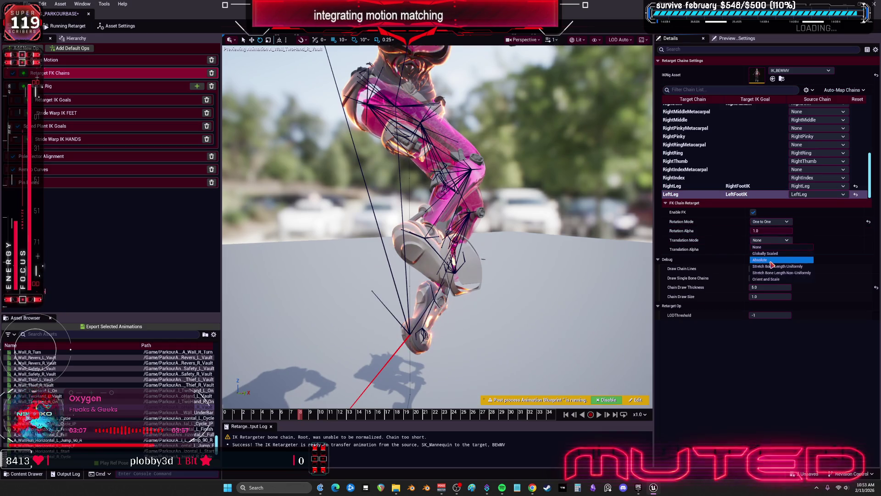
click(773, 246)
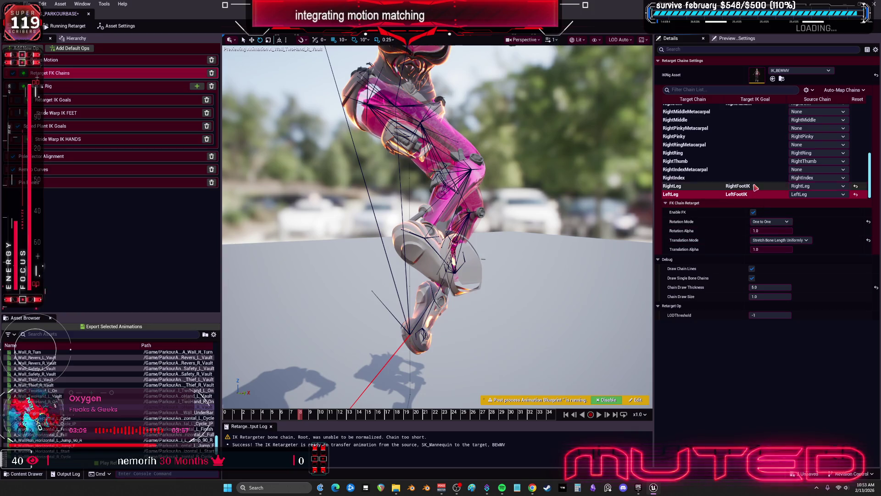
click(772, 242)
click(799, 266)
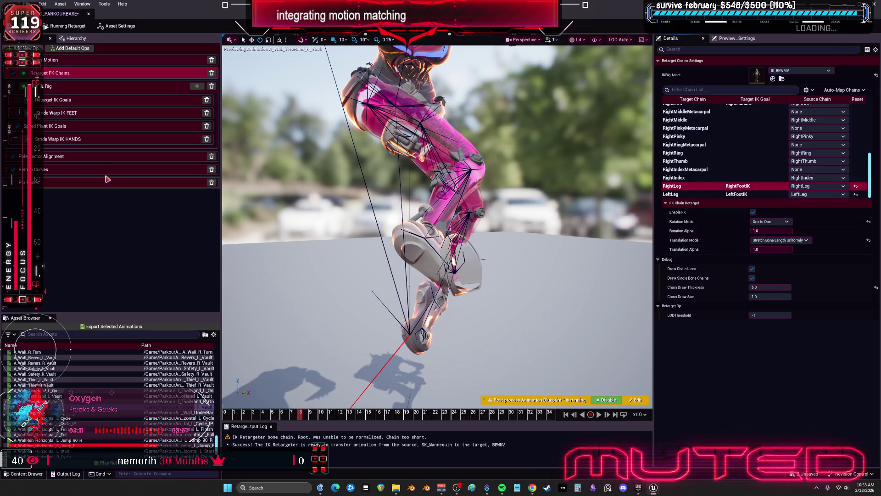
click(46, 112)
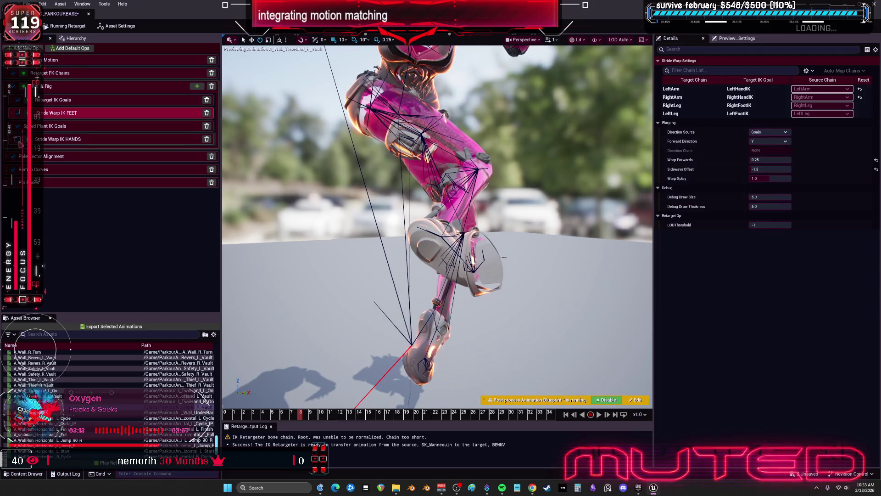
- Frame both characters and preview the A_Wall_Thief_R_Vault, wall pipe move-down and A_Turn_R_Vault animations
key(f)
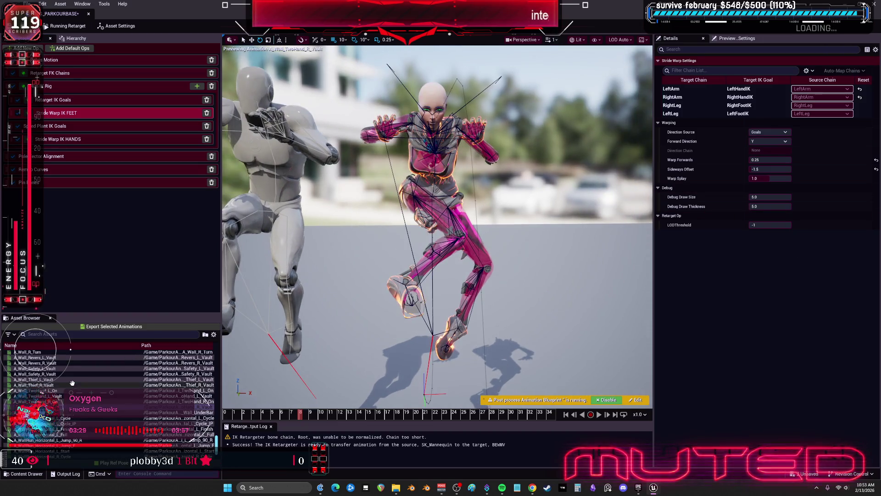
click(72, 384)
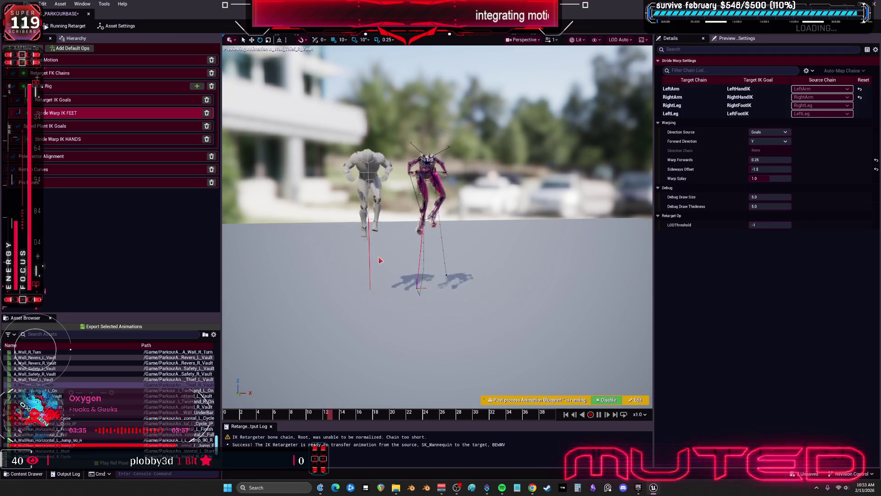
scroll(65, 365, up, 2)
click(65, 367)
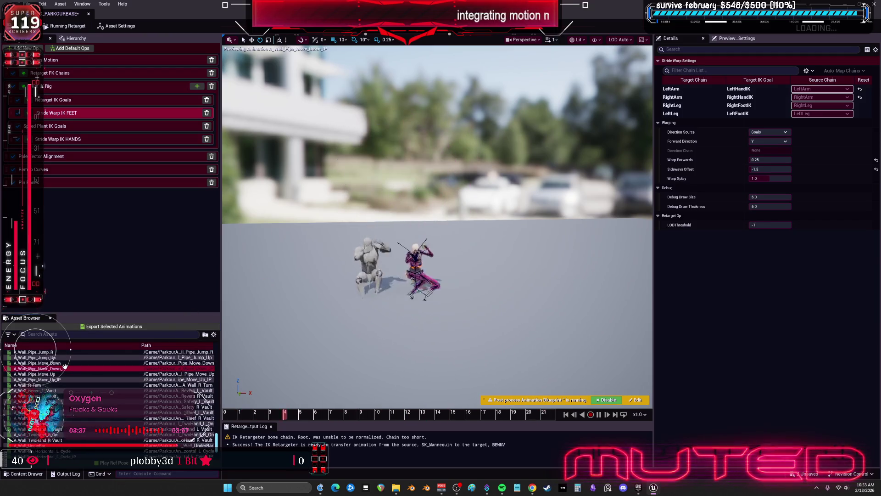
click(586, 407)
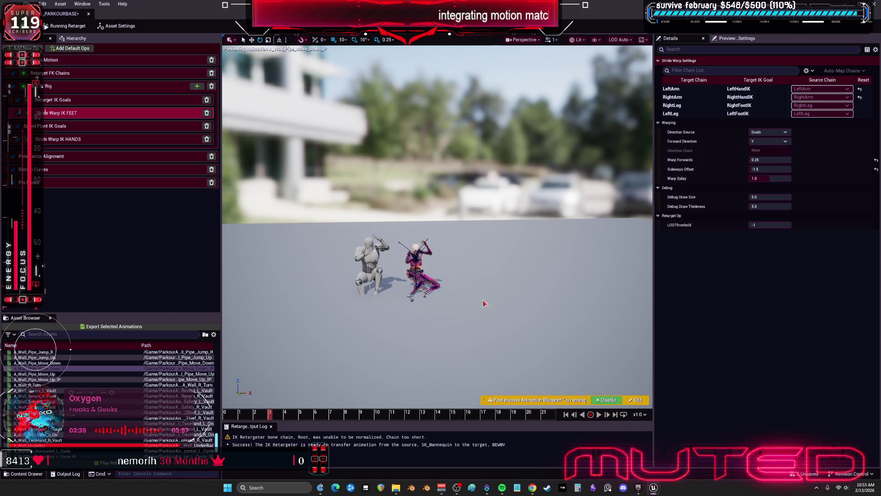
scroll(119, 353, up, 5)
click(69, 363)
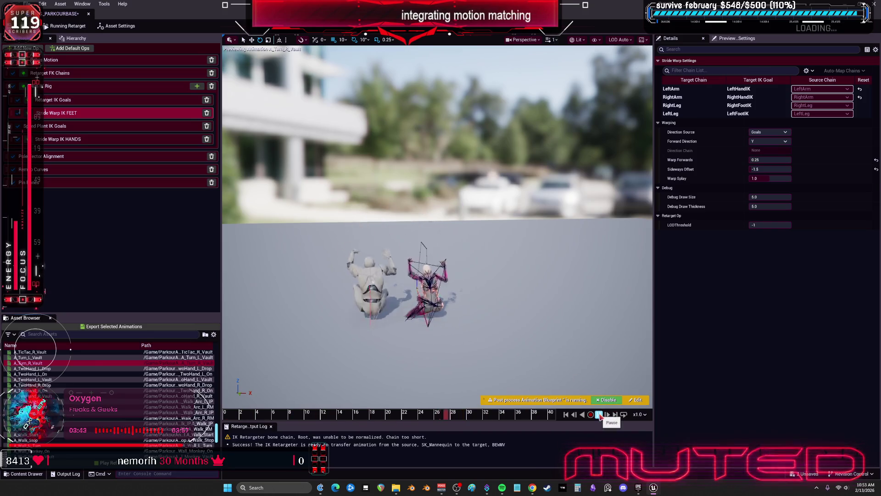
click(599, 415)
- Preview A_Tic-Tac_L_Jump_On_Run and scrub back to about frame 37
scroll(144, 368, up, 5)
click(144, 367)
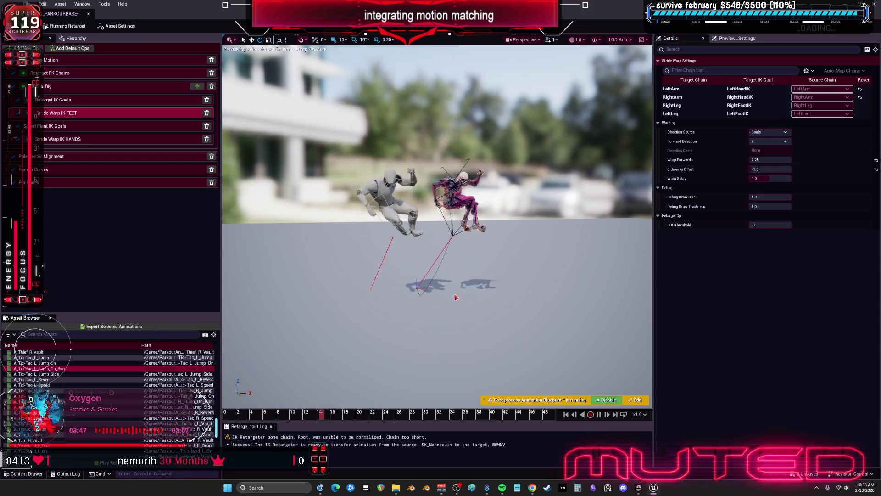
scroll(437, 220, up, 5)
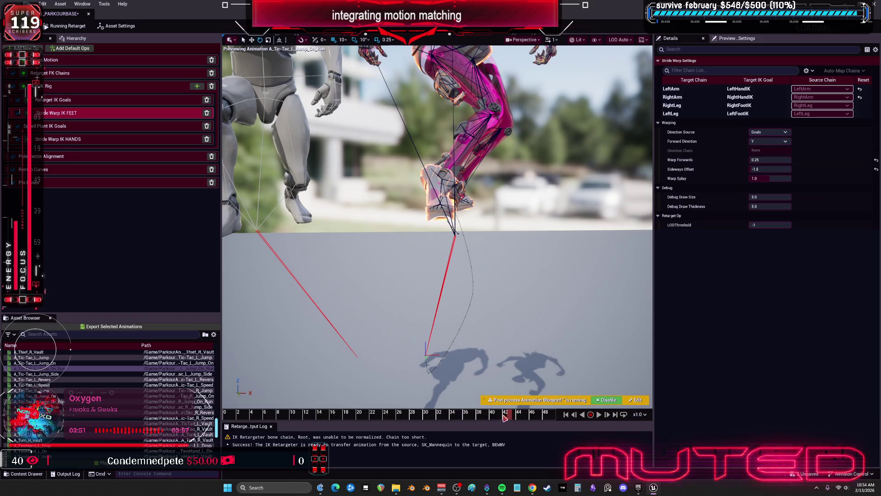
drag(504, 418, 473, 417)
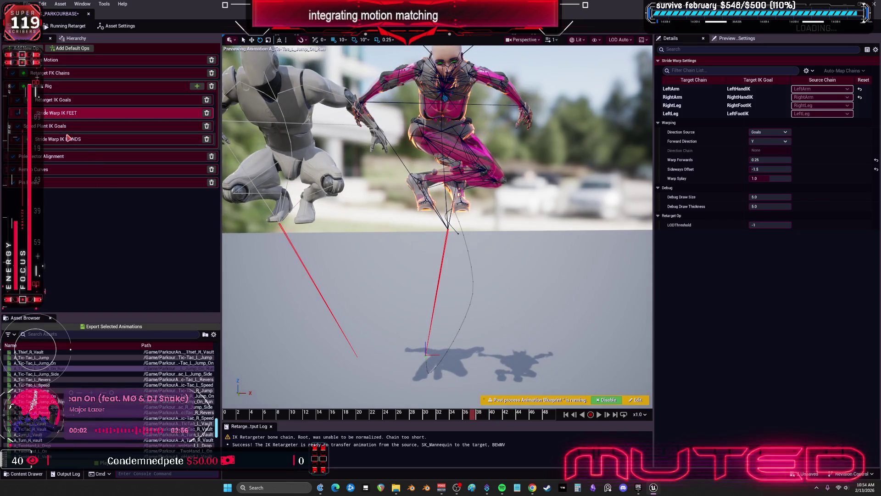
- Reset the feet stride warp to Warp Forwards 1.0 and Sideways Offset 0.0
click(53, 127)
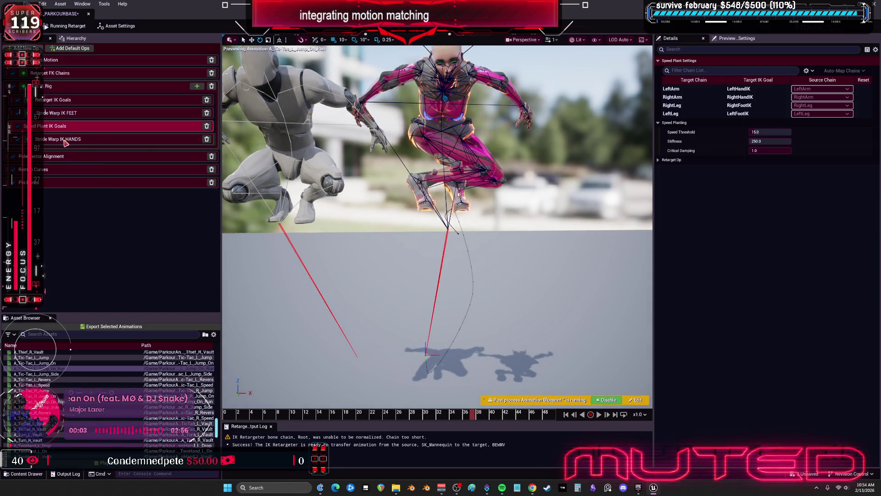
click(76, 117)
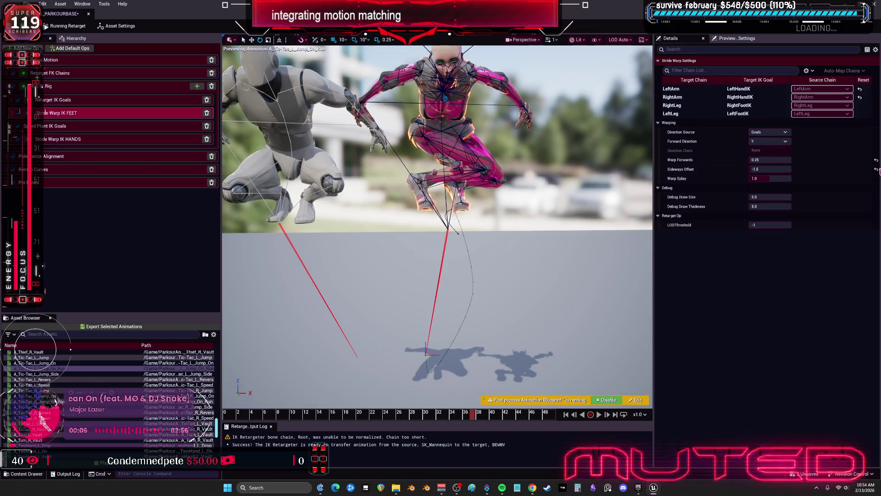
click(876, 169)
click(876, 160)
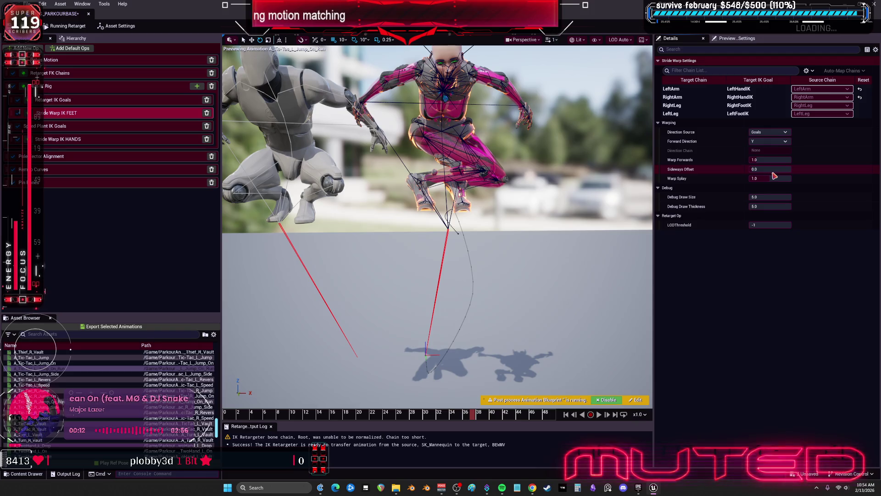
- Commit the Warp Forwards value and review the Retarget IK Goals and Pelvis Motion settings
key(Return)
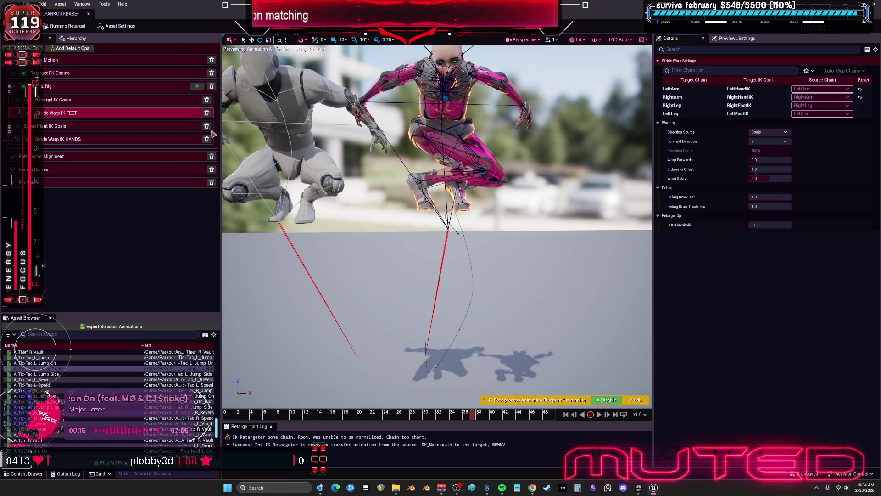
click(85, 104)
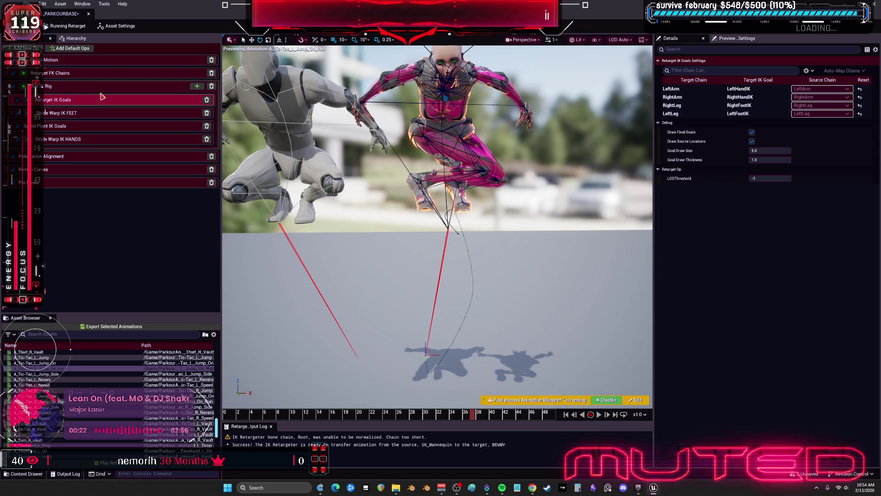
click(93, 61)
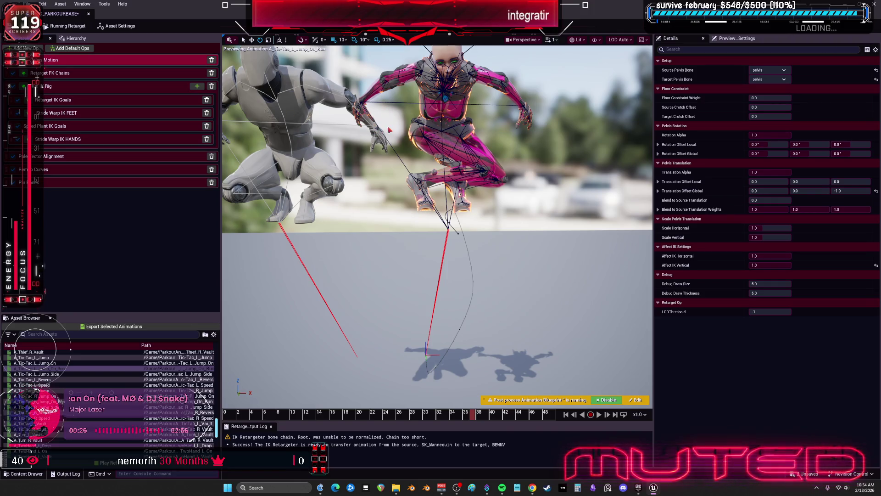
- Set the LeftLeg chain's FK rotation mode to None
click(108, 75)
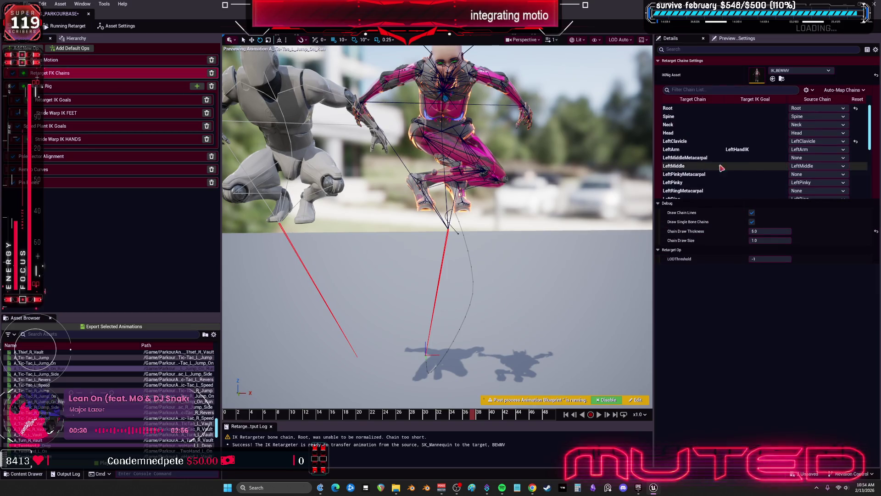
click(738, 150)
scroll(741, 160, down, 5)
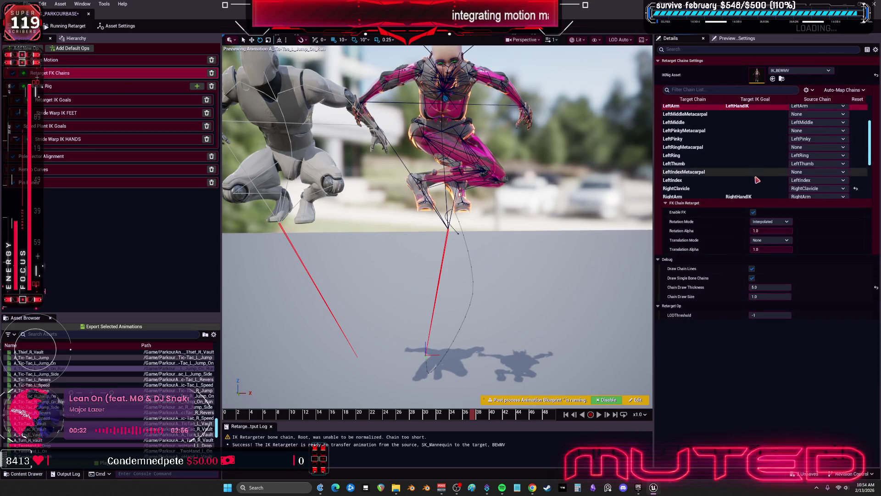
click(753, 187)
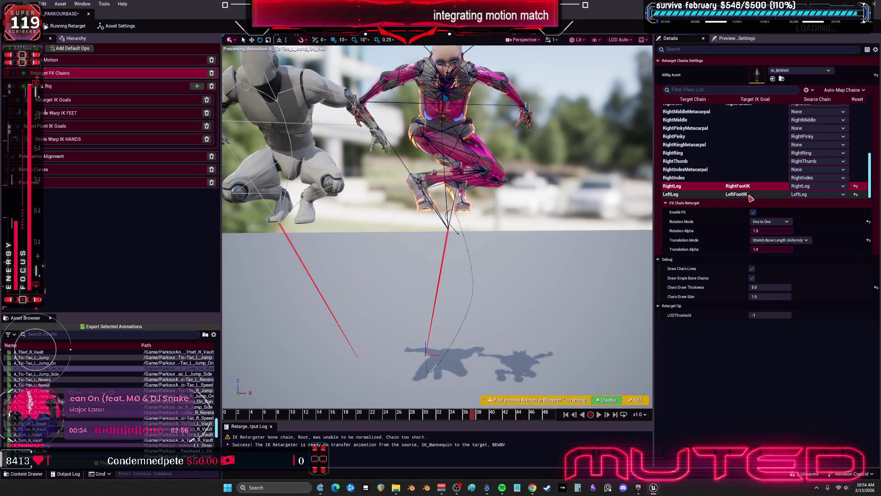
click(754, 194)
click(771, 221)
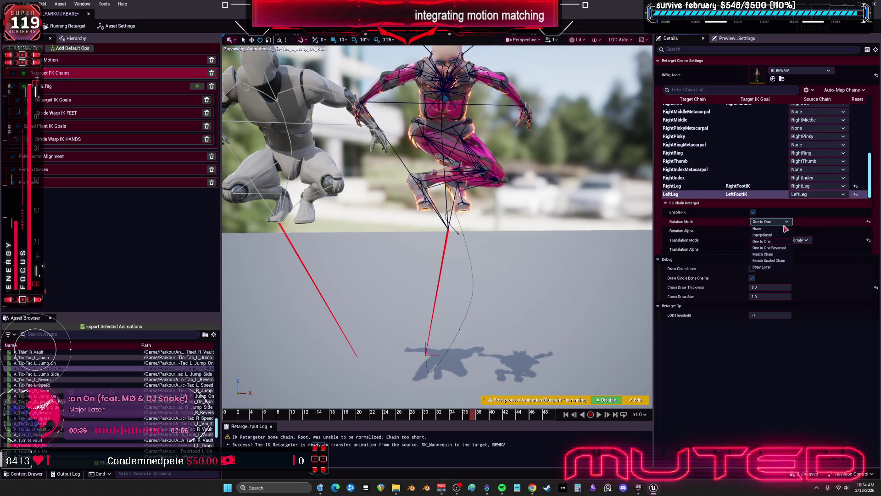
click(776, 211)
- Set the RightLeg chain's FK rotation mode to None and check the legs' translation mode choices
click(734, 186)
click(771, 222)
click(762, 229)
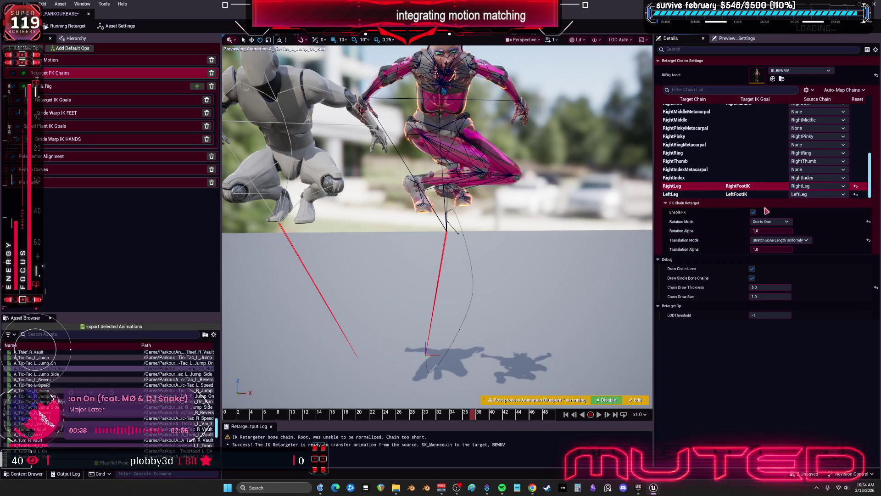
click(763, 231)
click(765, 240)
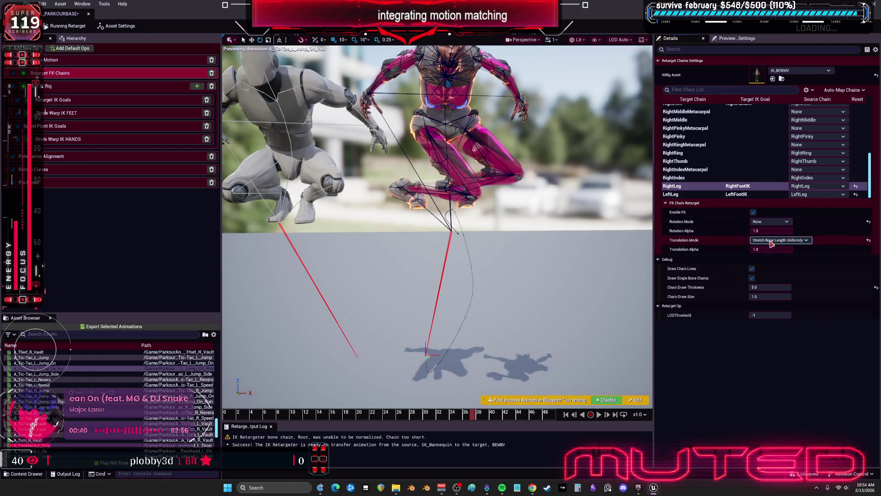
click(670, 194)
click(764, 240)
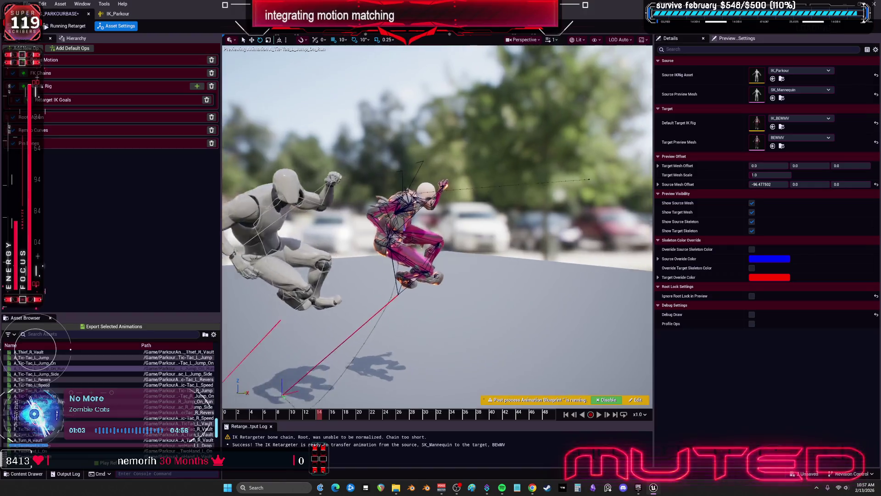
- Zoom in on the character's head and open the IK_BEWMV target rig
mouse_move(487, 302)
mouse_down()
mouse_move(478, 294)
mouse_move(500, 293)
mouse_move(453, 266)
mouse_up()
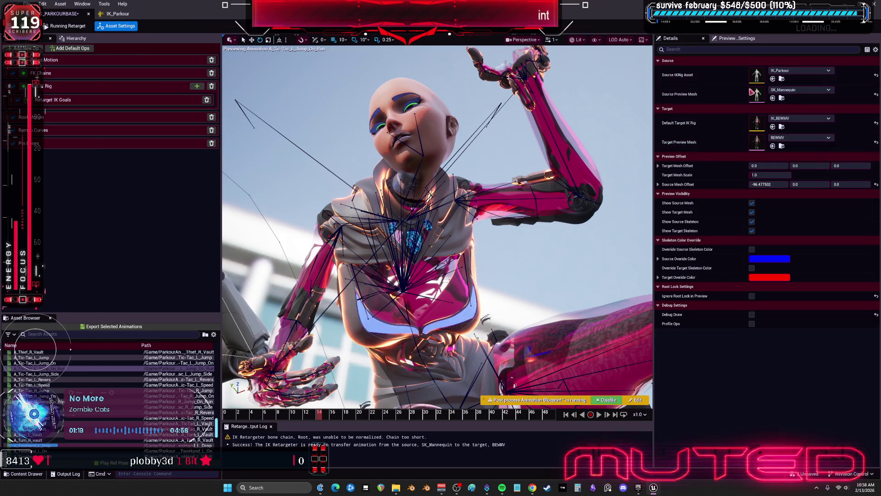
double_click(757, 123)
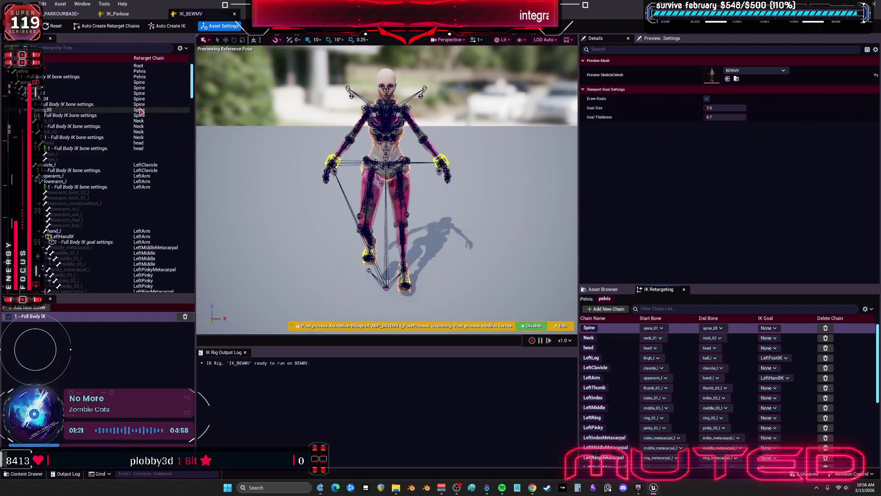
- Delete then restore the spine, neck and head Full Body IK settings, and shrink the rig window
click(66, 105)
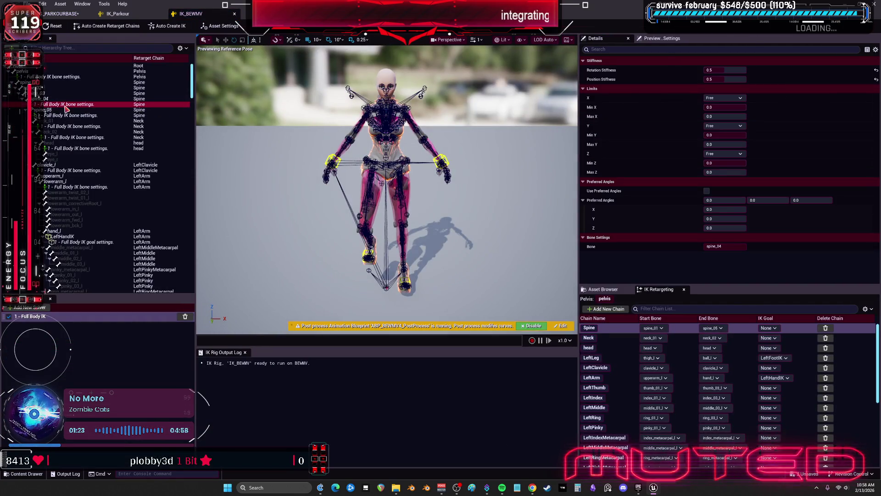
ctrl+click(76, 115)
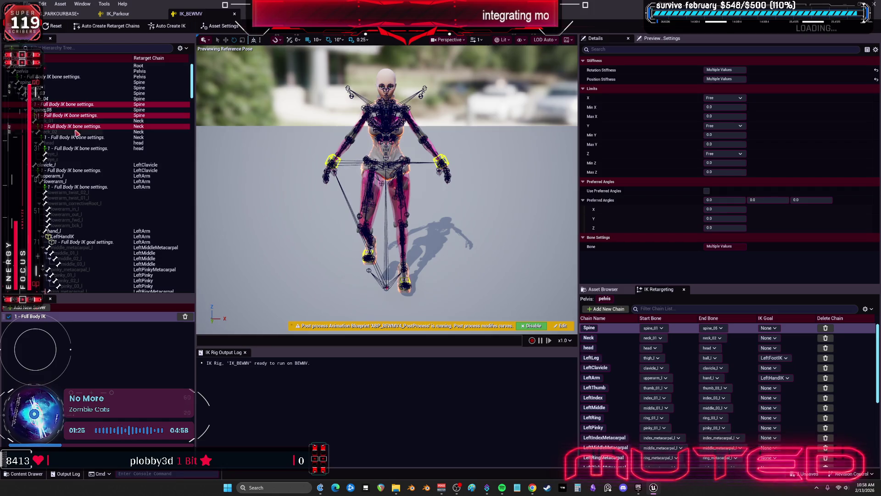
ctrl+click(78, 137)
ctrl+click(78, 149)
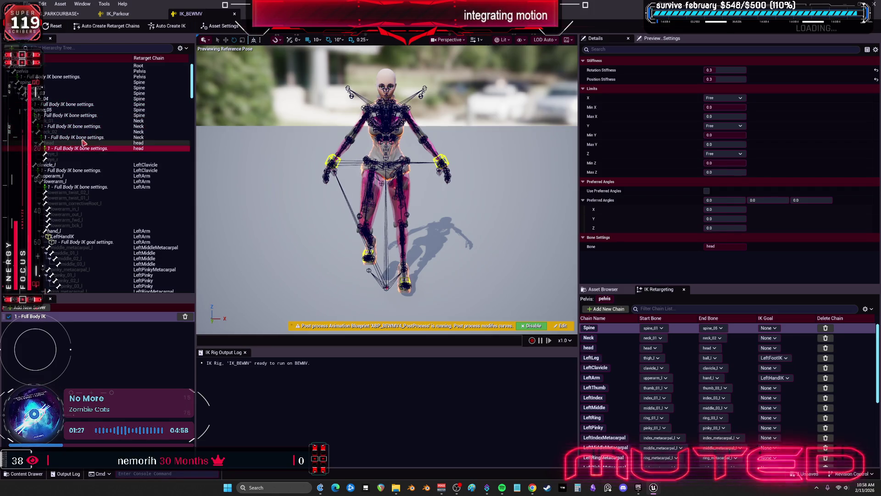
ctrl+click(85, 105)
ctrl+click(84, 104)
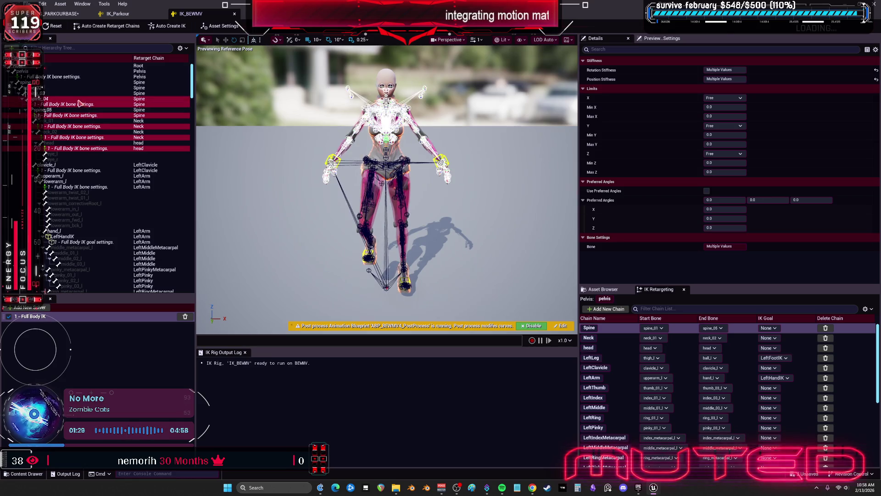
ctrl+click(81, 105)
key(Delete)
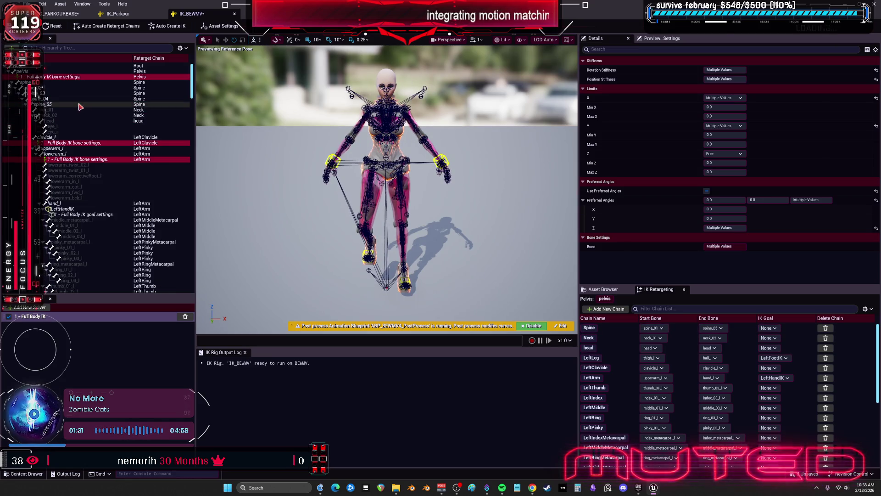
key(ctrl+z)
key(super+Down)
drag(638, 215, 640, 249)
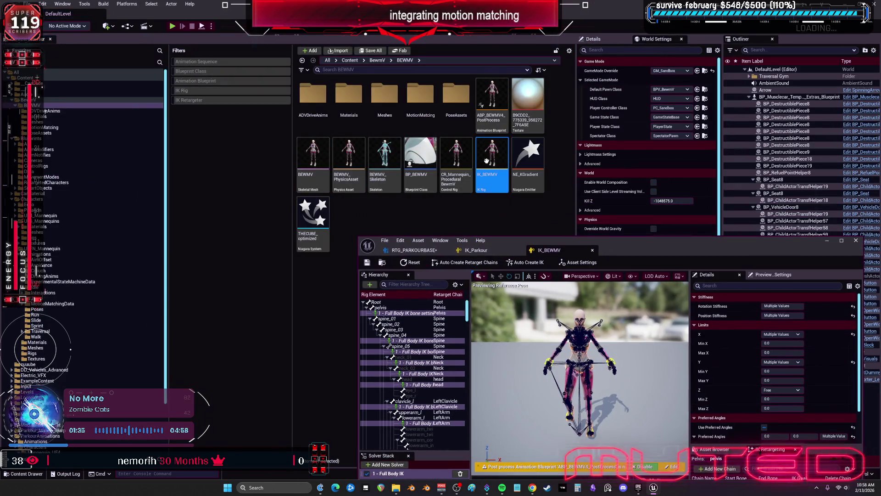
- Name the IK_BEWMV copy IK_BEWMVParkour, close the original rig, and open the copy maximized
click(353, 212)
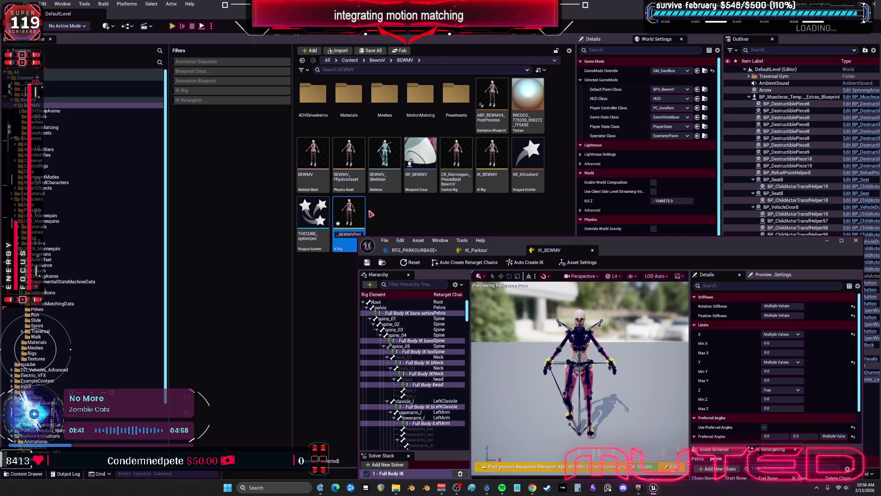
key(Return)
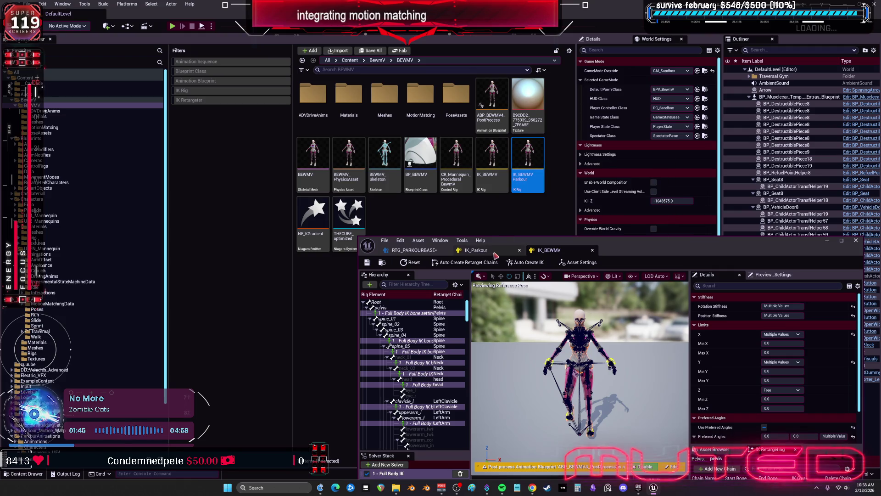
click(494, 253)
click(549, 251)
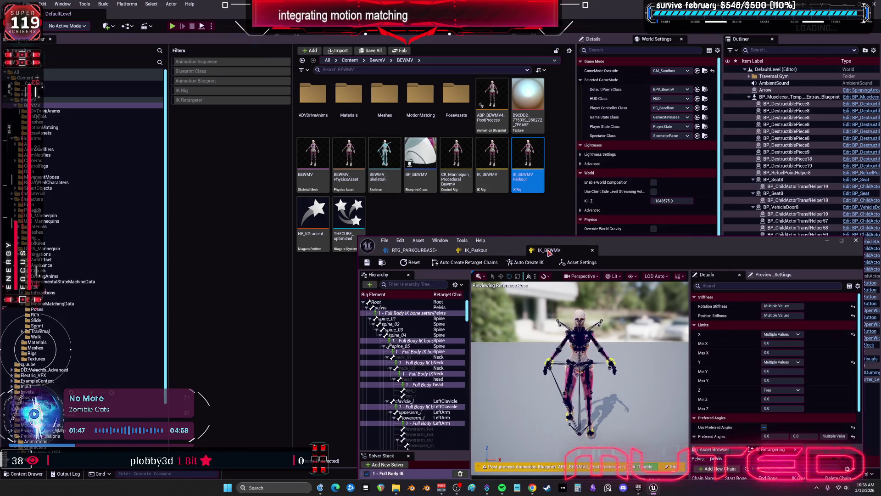
click(593, 250)
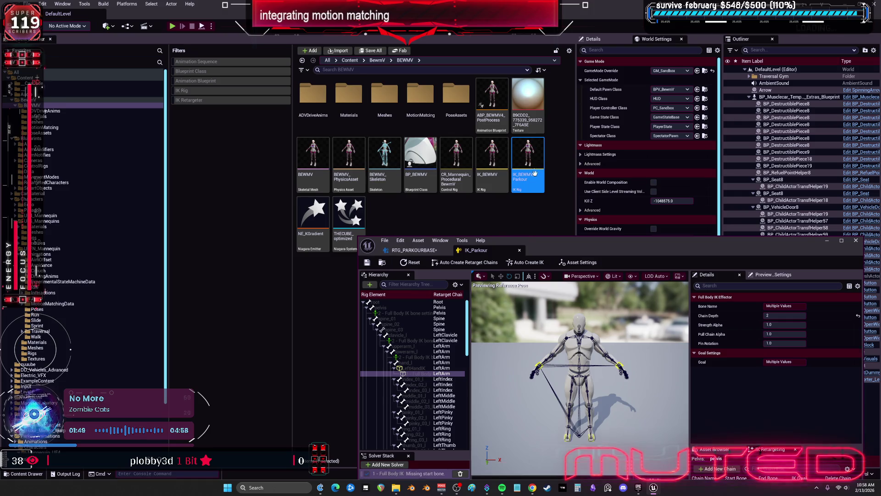
double_click(534, 170)
double_click(620, 252)
click(53, 105)
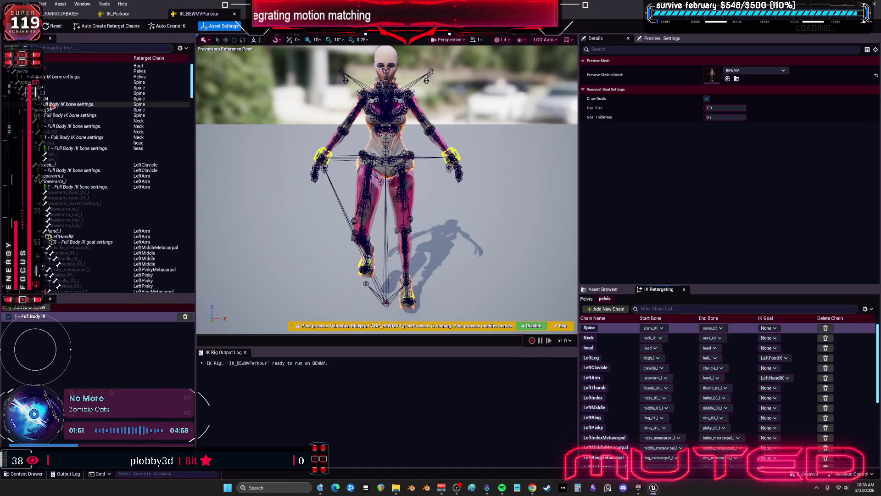
- Delete the spine, neck and head Full Body IK settings and switch back to RTG_PARKOURBASE
ctrl+click(67, 148)
key(Delete)
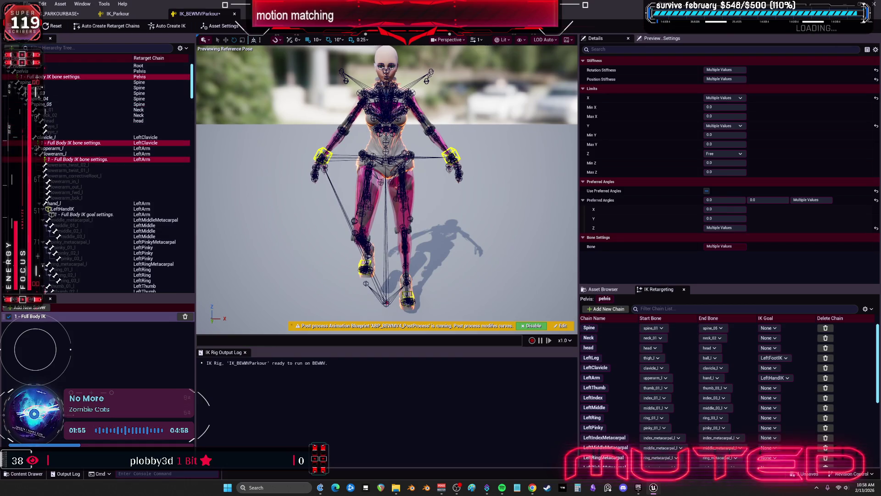
click(55, 14)
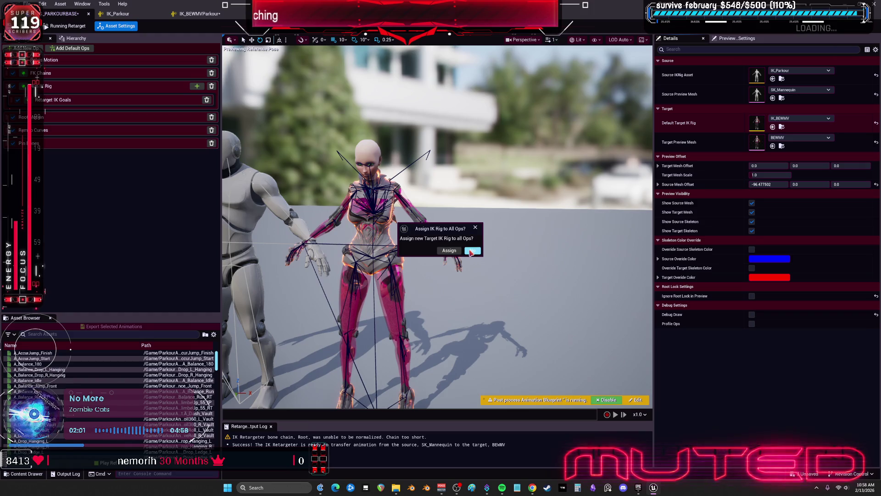
- Assign IK_BEWMVParkour to all ops and preview A_DiveRoll360_L_Vault at x0.5 speed
click(471, 251)
mouse_move(427, 173)
mouse_down()
mouse_move(376, 156)
mouse_move(332, 92)
mouse_up()
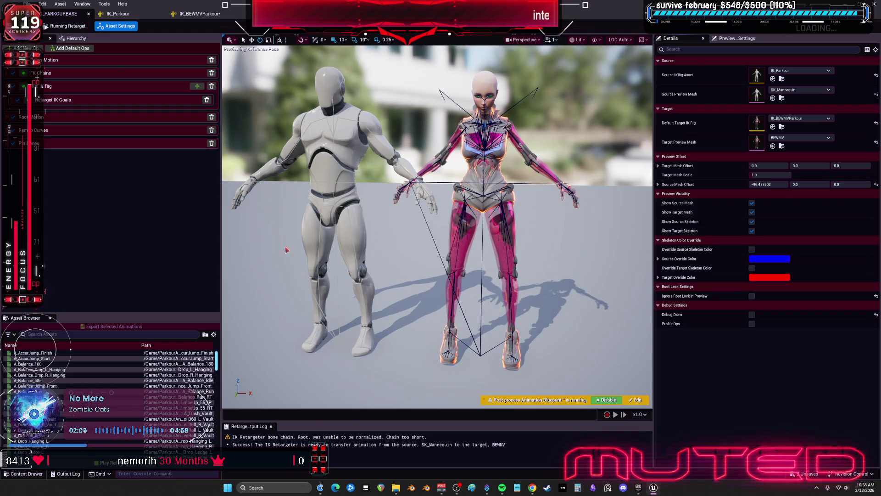
click(112, 387)
double_click(112, 387)
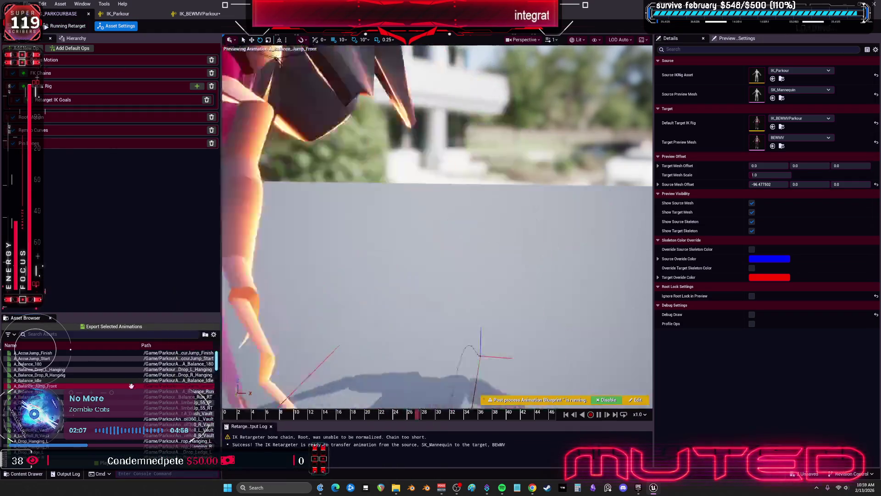
double_click(82, 417)
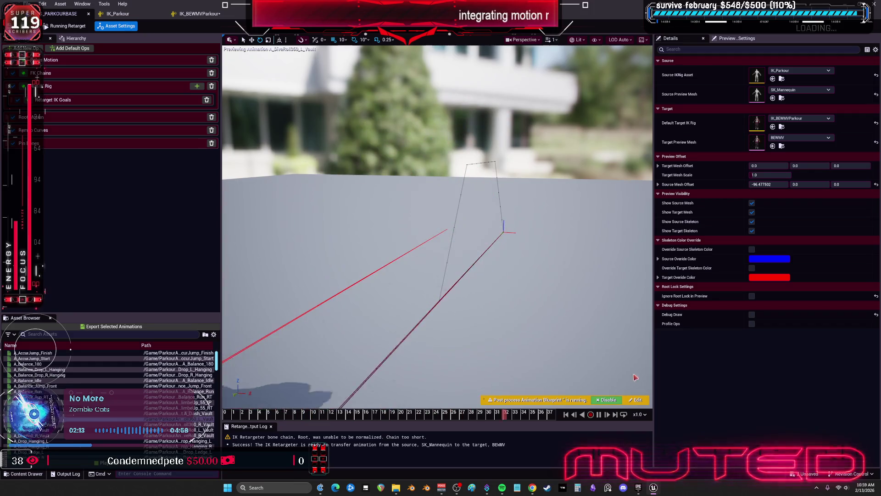
click(640, 415)
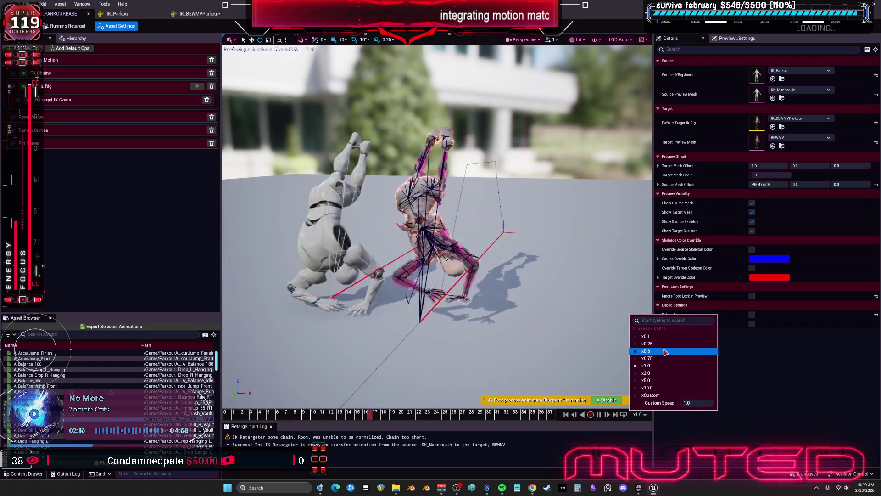
click(638, 349)
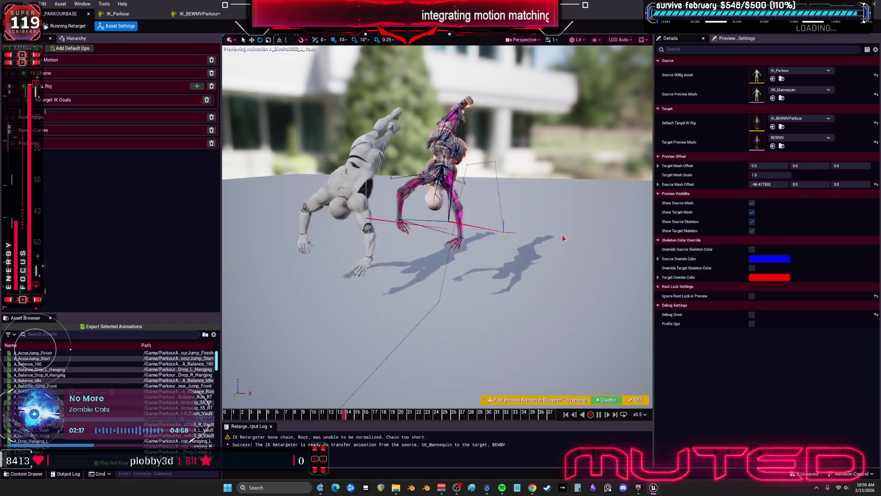
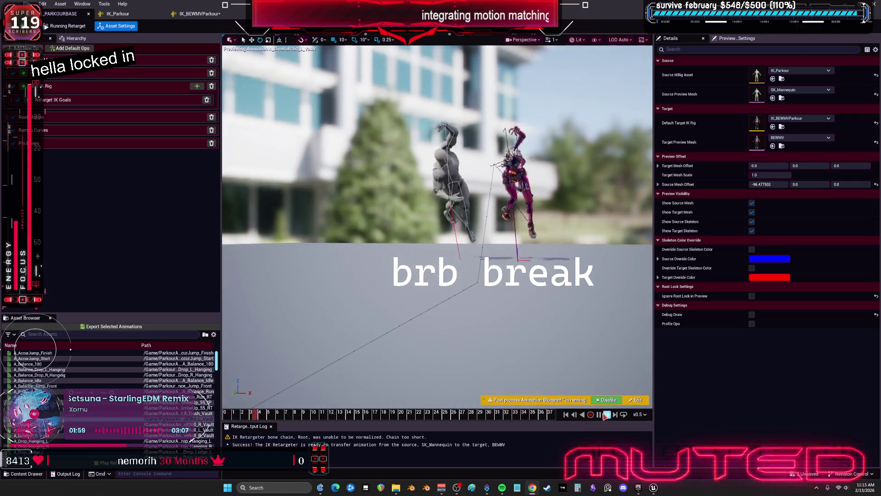
- Pause the retargeted animation preview and switch to the IK_BEWMVParkour IK rig
click(599, 415)
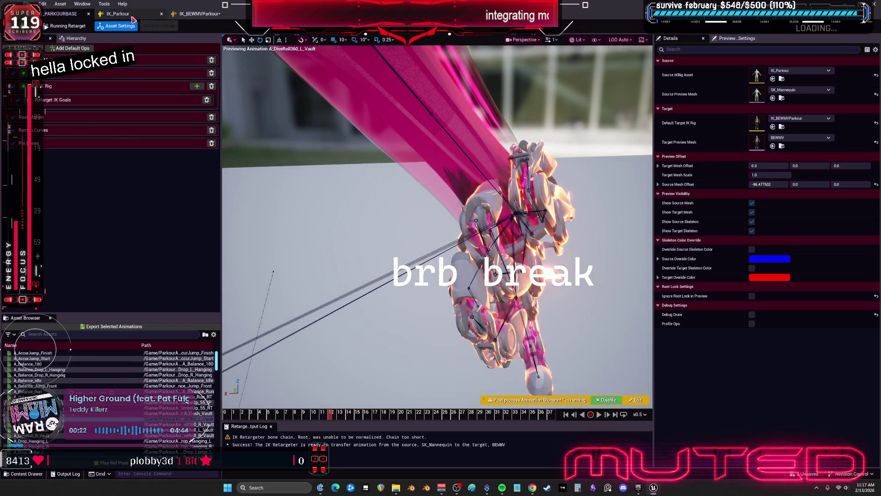
click(198, 14)
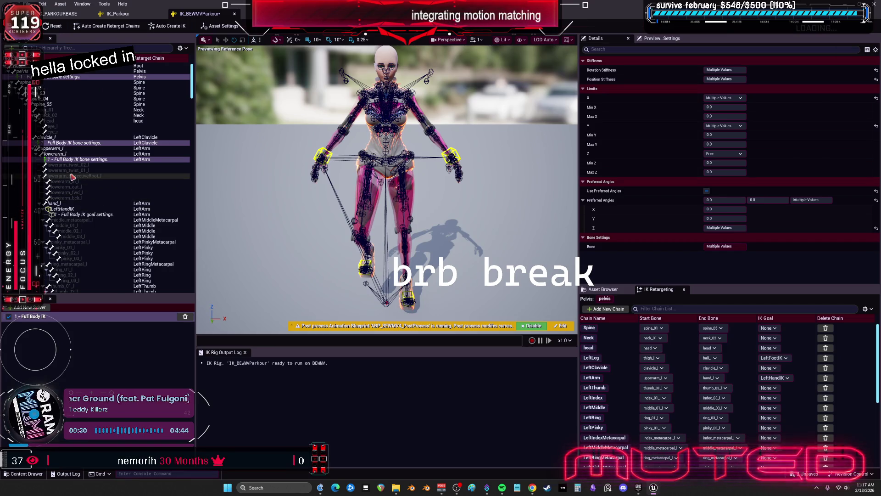
scroll(82, 174, down, 3)
- Select a range of left finger bones in the Hierarchy, then undo the last rig edit
click(76, 181)
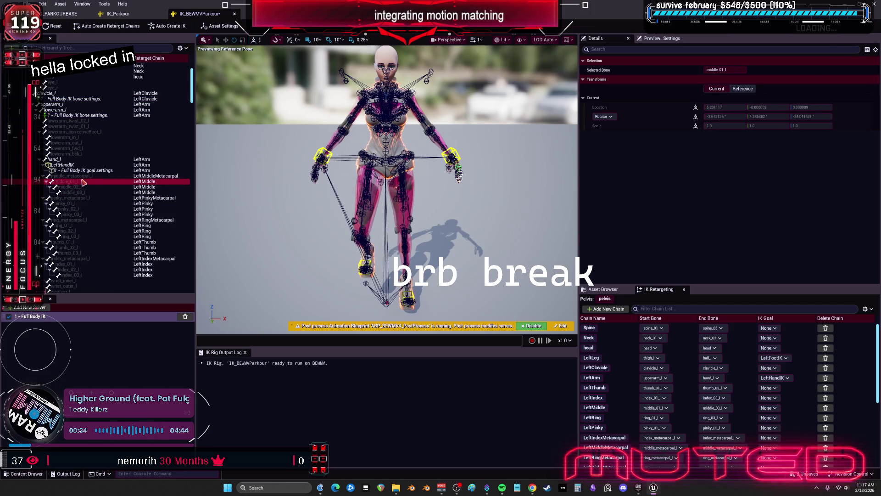
scroll(82, 195, down, 3)
shift+click(69, 231)
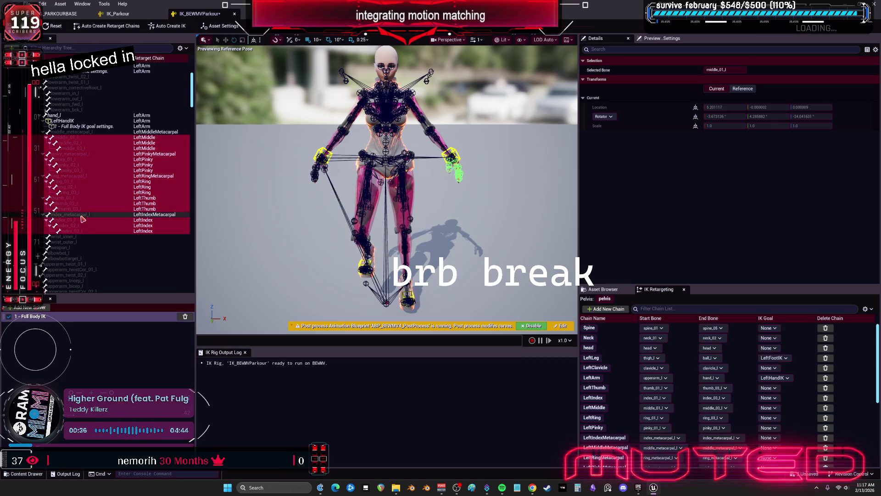
ctrl+click(71, 198)
ctrl+click(67, 176)
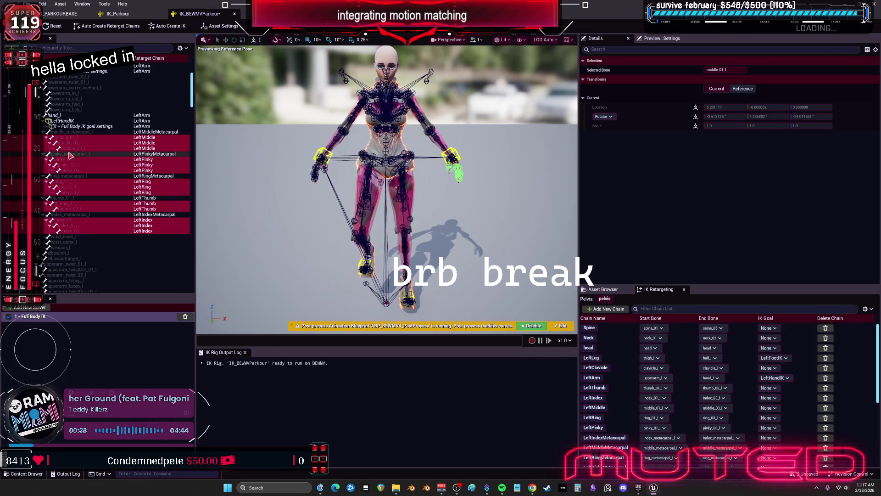
scroll(114, 175, down, 10)
scroll(114, 175, down, 8)
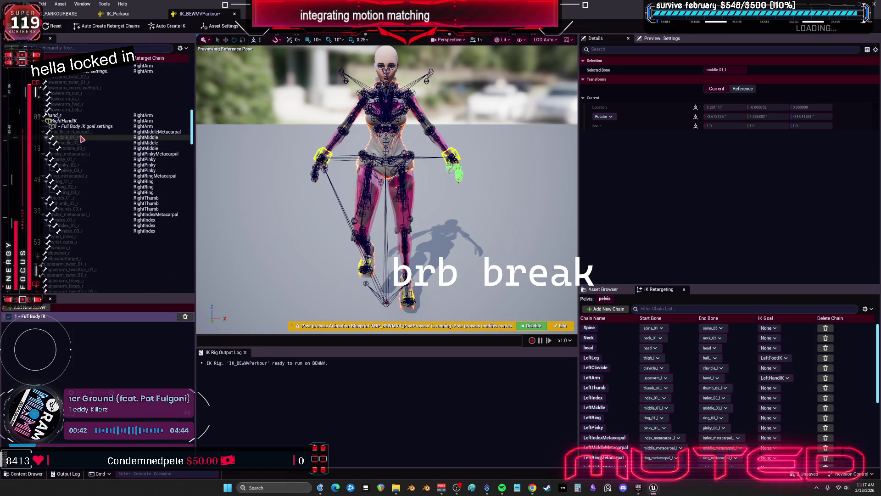
shift+click(82, 139)
key(ctrl+z)
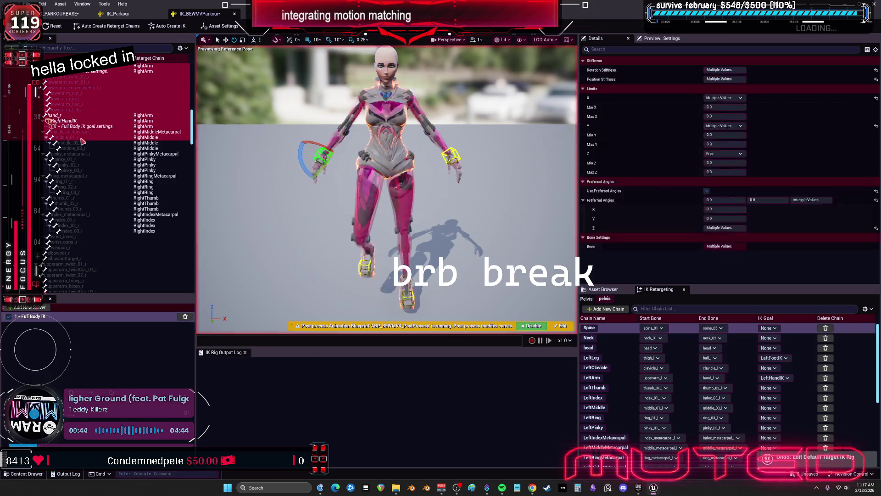
- Select the right-hand finger bones except the index, ring and pinky metacarpals
shift+click(83, 232)
ctrl+click(80, 215)
ctrl+click(71, 176)
ctrl+click(70, 154)
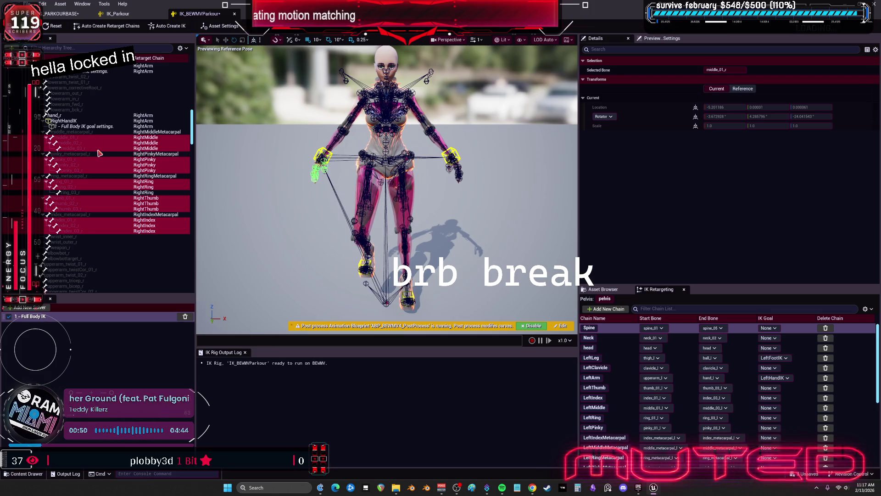
scroll(89, 193, up, 2)
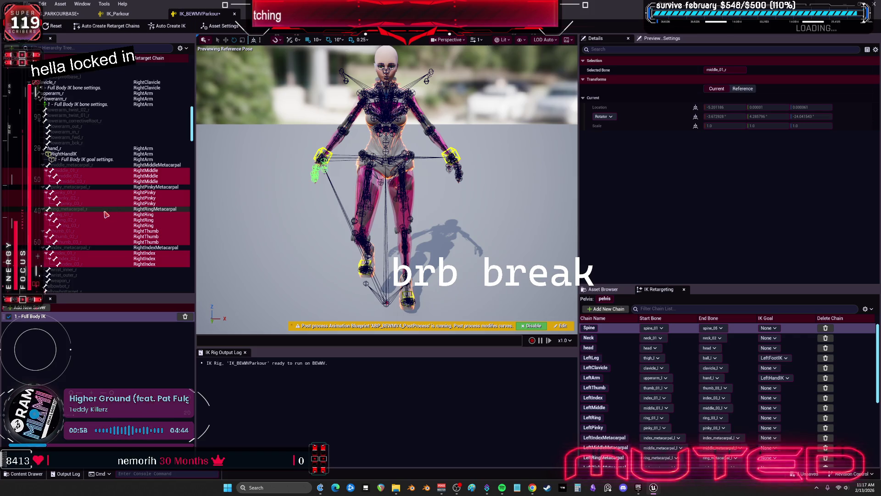
scroll(105, 215, up, 15)
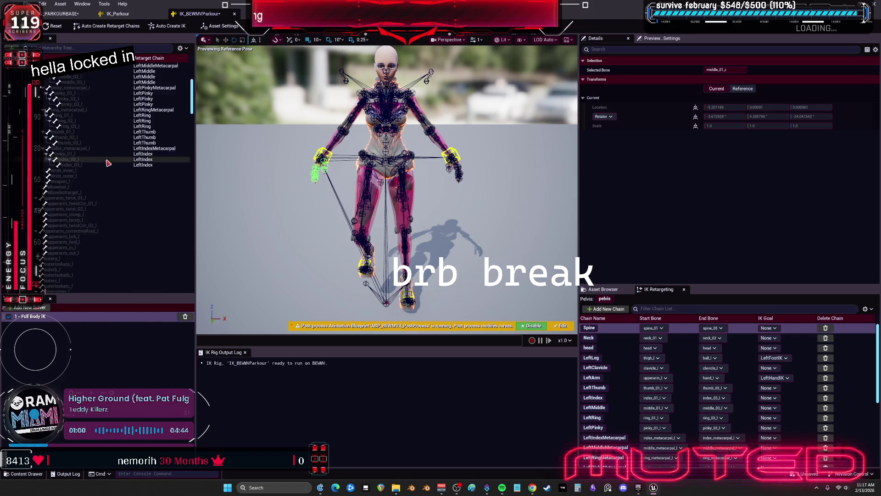
- Select the left-hand finger bones, including the thumb and ring finger bones
click(114, 209)
shift+click(138, 198)
shift+click(145, 186)
ctrl+click(145, 182)
ctrl+click(145, 176)
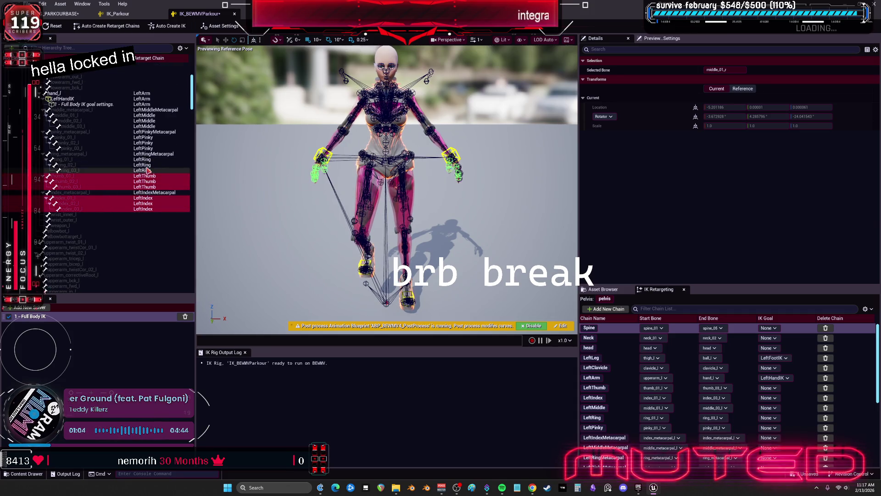
ctrl+click(146, 171)
ctrl+click(145, 165)
ctrl+click(145, 159)
- Add the pinky and middle_01–03_l bones and exclude the selected bones from the solve
ctrl+click(147, 148)
ctrl+click(148, 143)
ctrl+click(146, 137)
ctrl+click(146, 127)
ctrl+click(146, 120)
ctrl+click(146, 115)
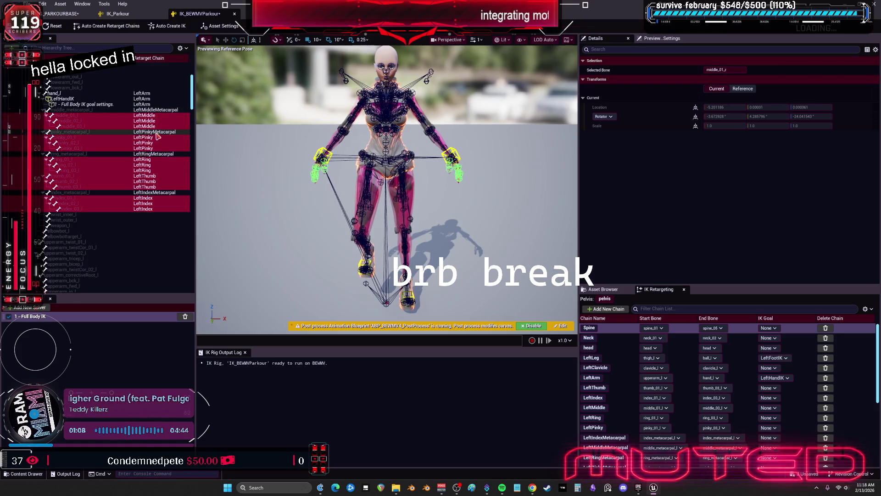
right_click(154, 118)
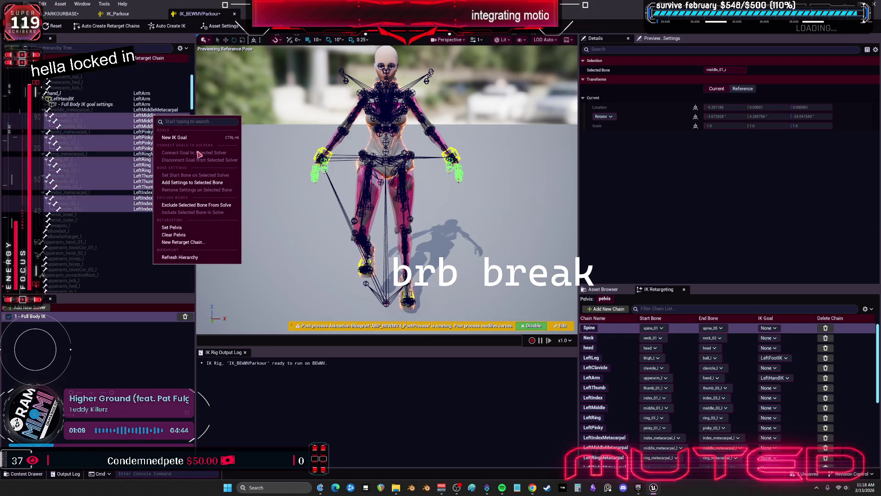
click(194, 206)
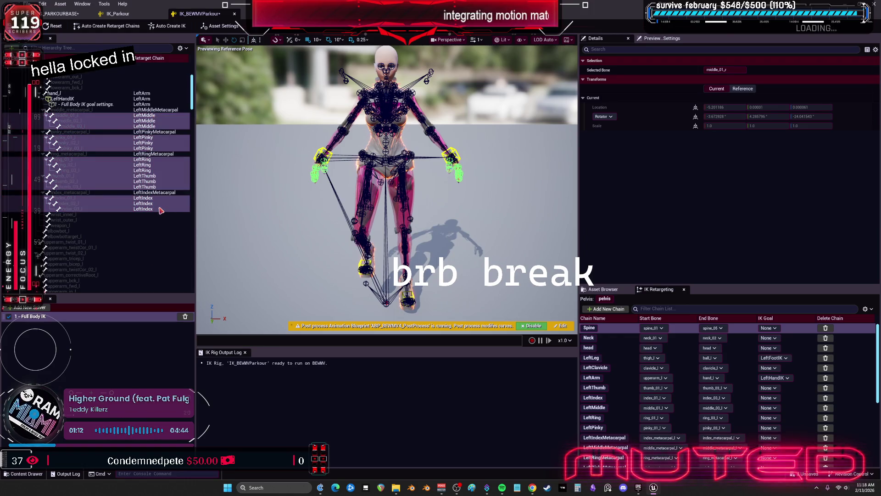
- Give the three left middle finger bones Full Body IK bone settings instead of exclusion
scroll(161, 210, down, 1)
click(141, 115)
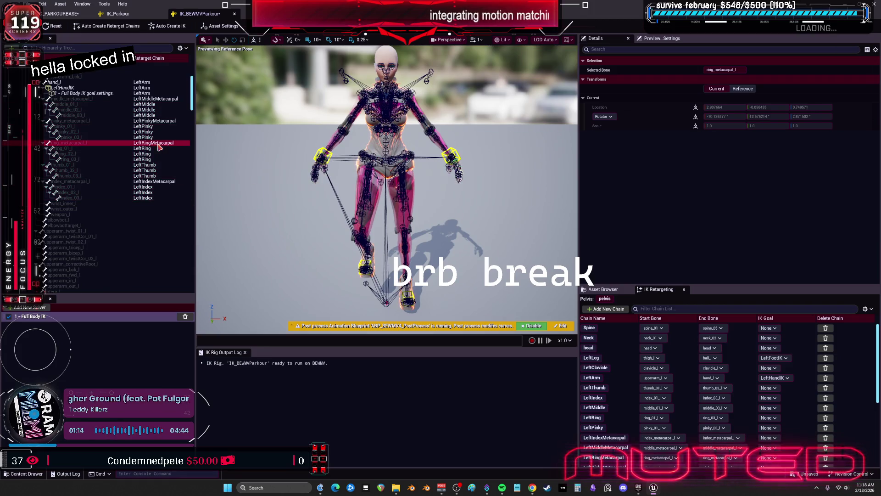
click(148, 110)
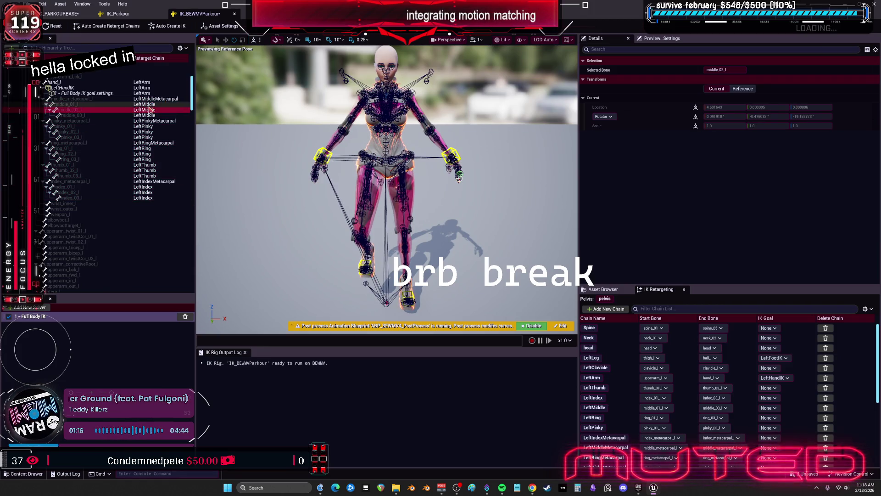
click(149, 105)
key(ctrl+z)
shift+click(150, 115)
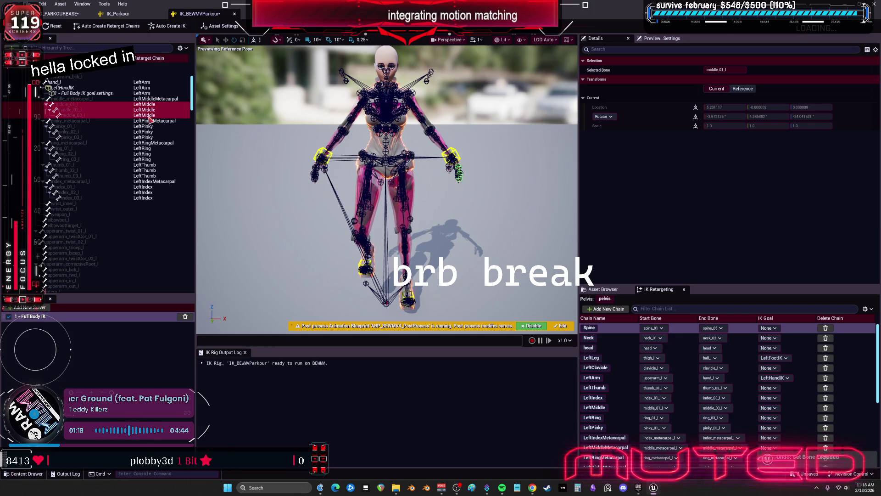
right_click(151, 118)
click(188, 185)
- Select ring_metacarpal_l and bring up the Undo History window
click(153, 159)
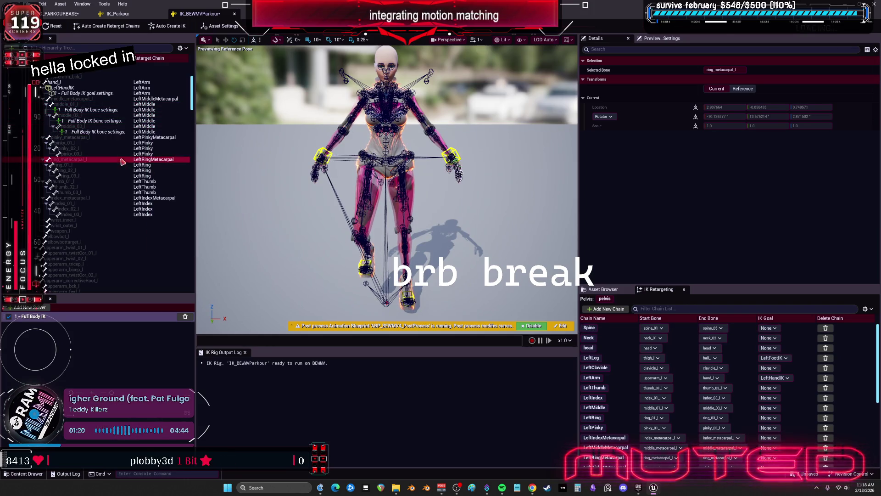
click(42, 4)
click(82, 42)
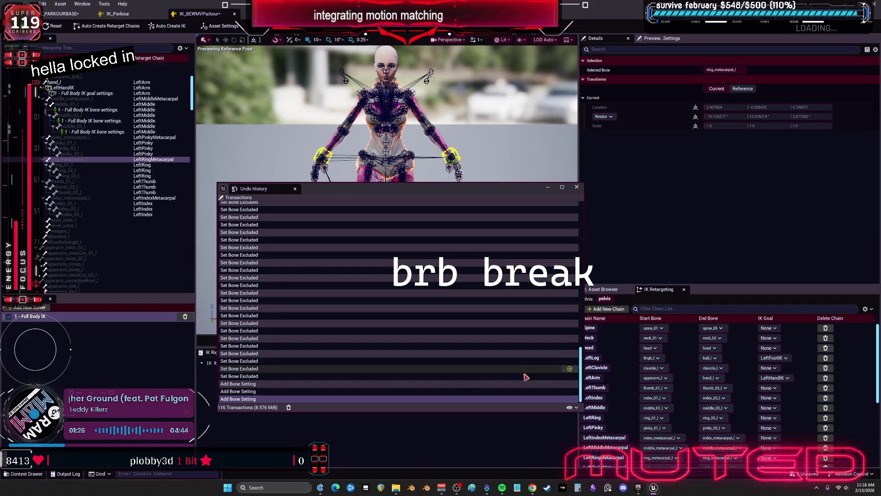
- Roll the rig back to before the element deletion and bone exclusions, then close Undo History
scroll(377, 291, up, 5)
scroll(376, 291, up, 3)
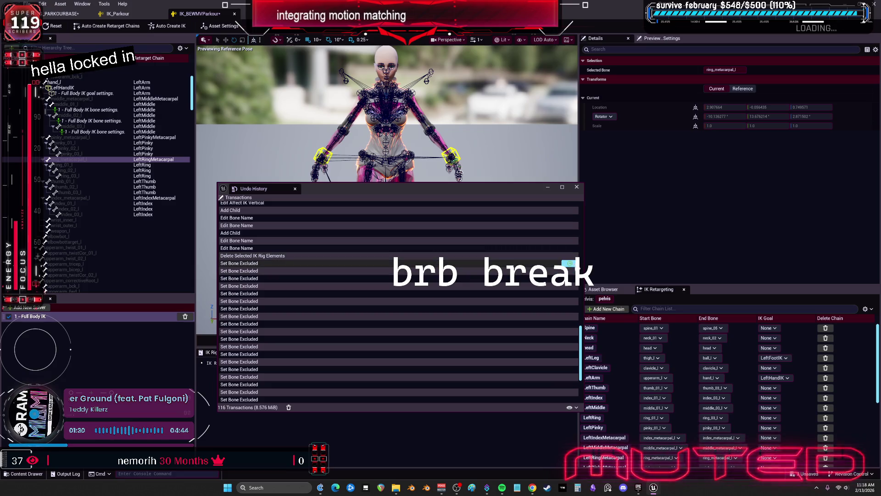
click(571, 265)
click(569, 263)
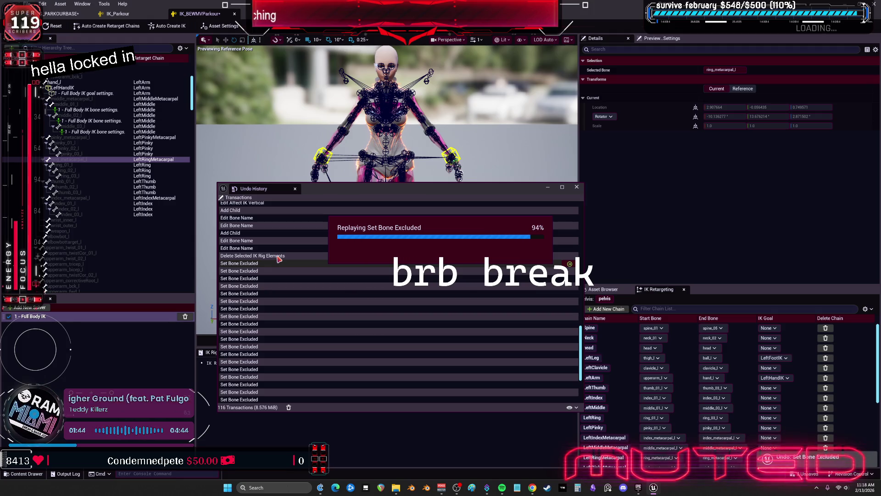
click(570, 264)
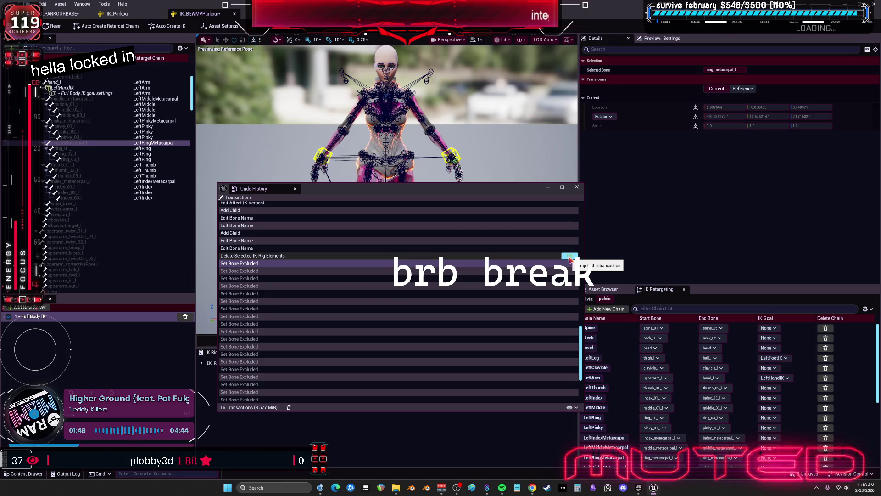
click(570, 259)
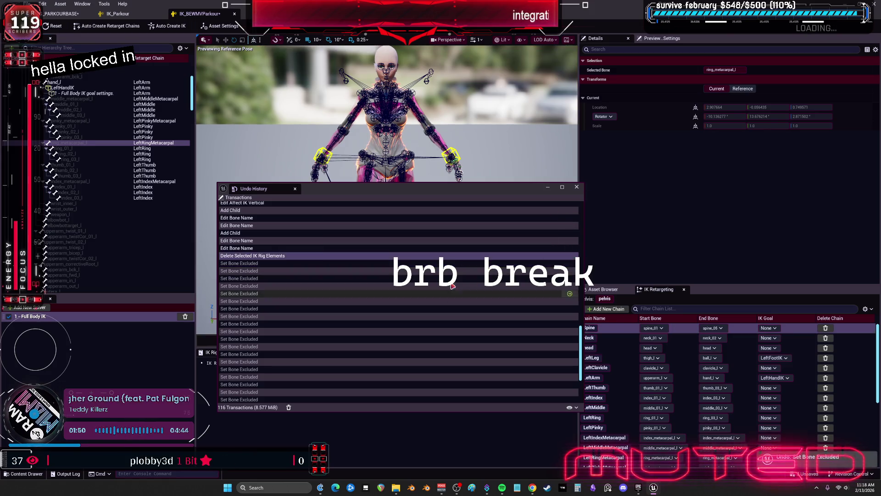
click(570, 248)
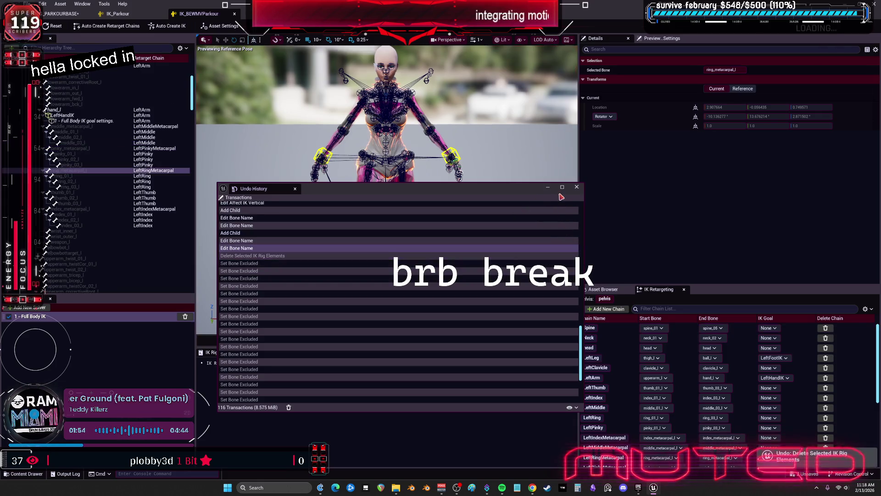
click(577, 187)
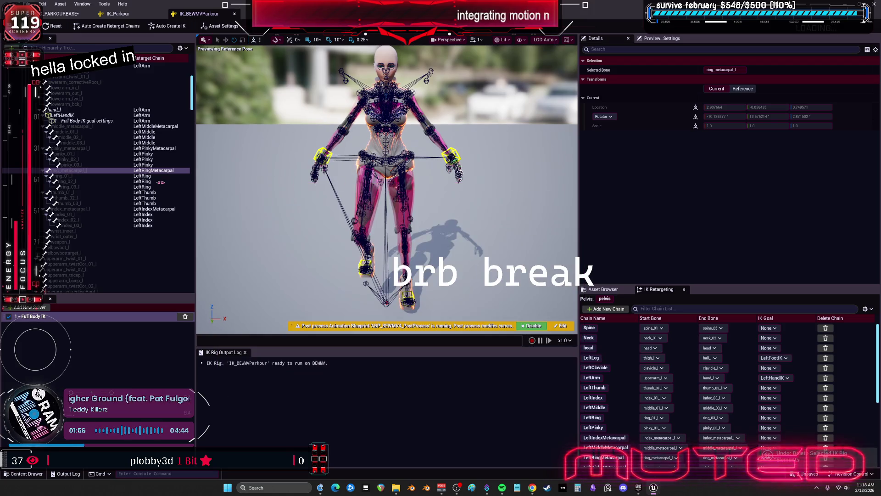
- Select the left finger bones from middle_01_l through thumb_03_l and index_03_l
click(138, 132)
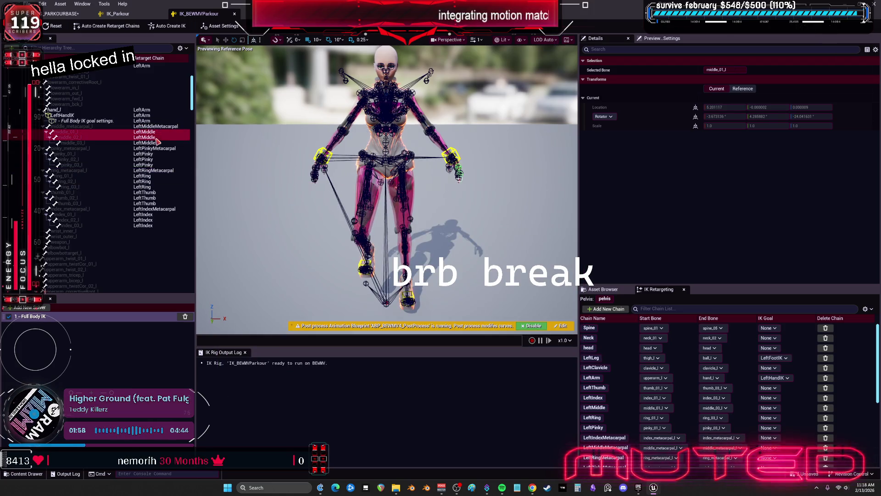
ctrl+click(153, 164)
ctrl+click(153, 176)
ctrl+click(153, 181)
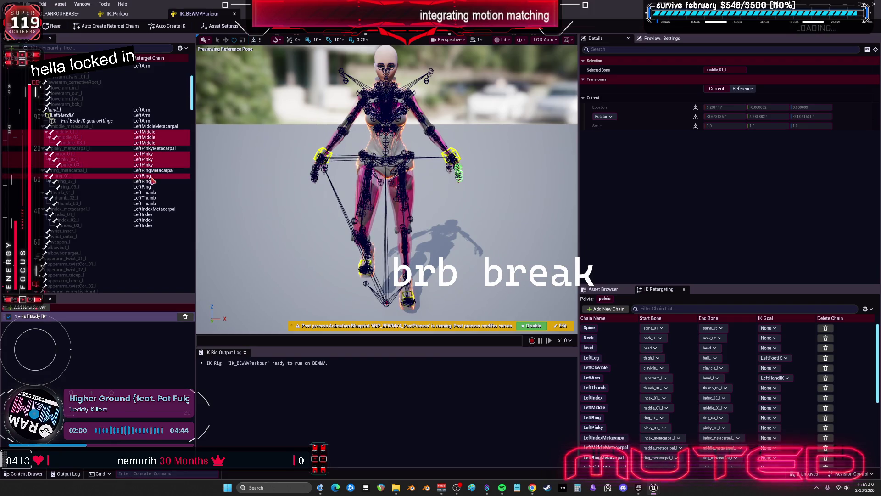
ctrl+click(153, 193)
ctrl+click(152, 187)
ctrl+click(153, 197)
ctrl+click(153, 203)
ctrl+click(152, 214)
ctrl+click(153, 220)
ctrl+click(153, 226)
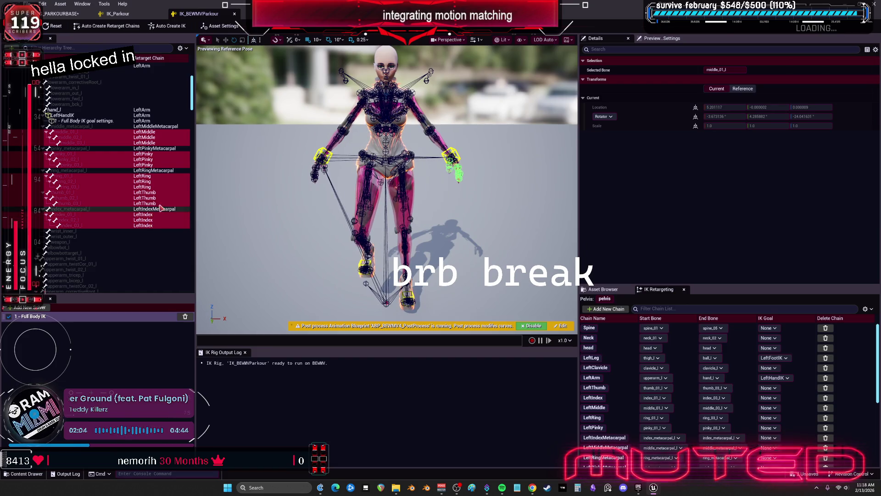
scroll(158, 128, down, 15)
- Select the right middle, pinky, ring, thumb and index finger bones
ctrl+click(153, 110)
ctrl+click(153, 115)
ctrl+click(152, 120)
ctrl+click(152, 131)
ctrl+click(156, 138)
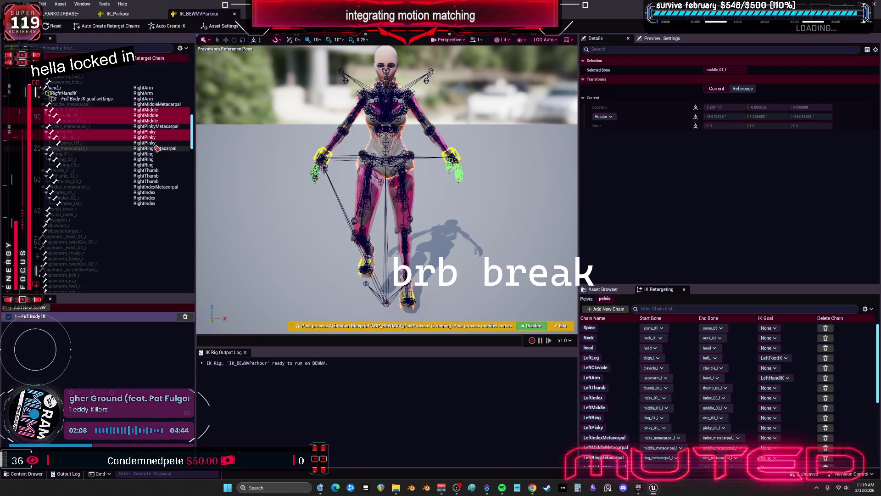
ctrl+click(156, 154)
ctrl+click(156, 160)
ctrl+click(156, 165)
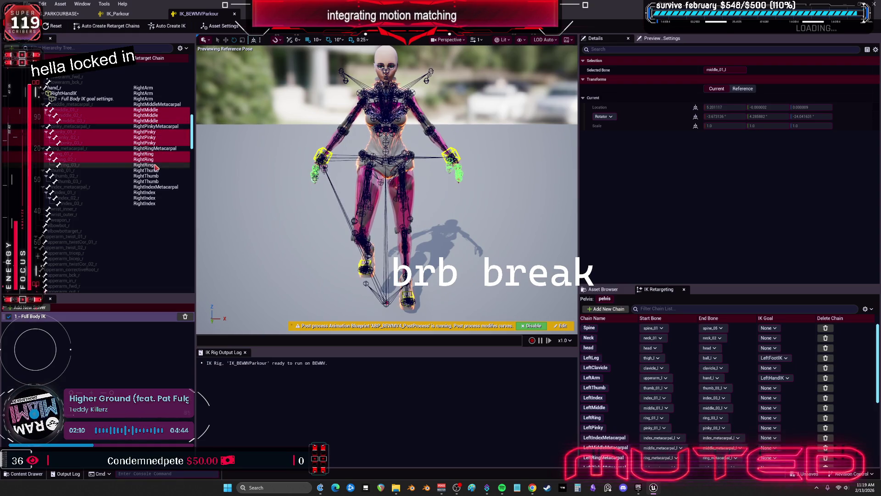
ctrl+click(156, 171)
ctrl+click(156, 176)
ctrl+click(157, 181)
ctrl+click(156, 193)
ctrl+click(156, 198)
ctrl+click(156, 203)
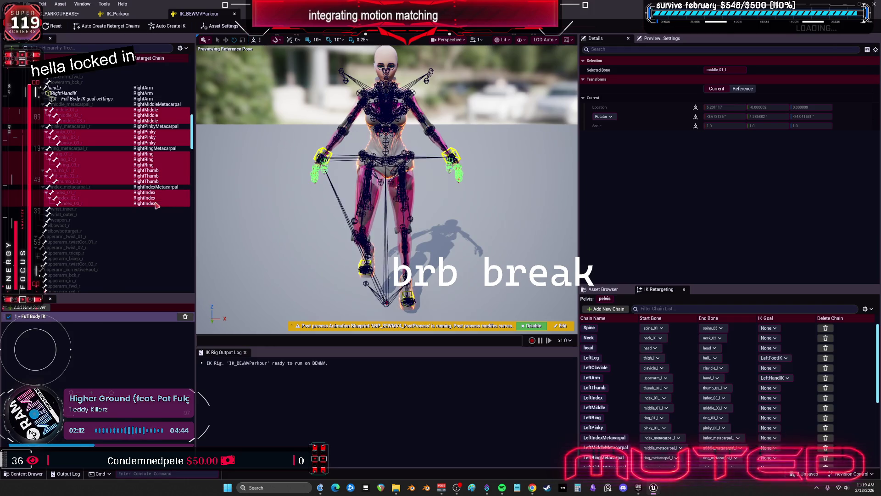
- Add Full Body IK bone settings to the selected right finger bones
right_click(154, 206)
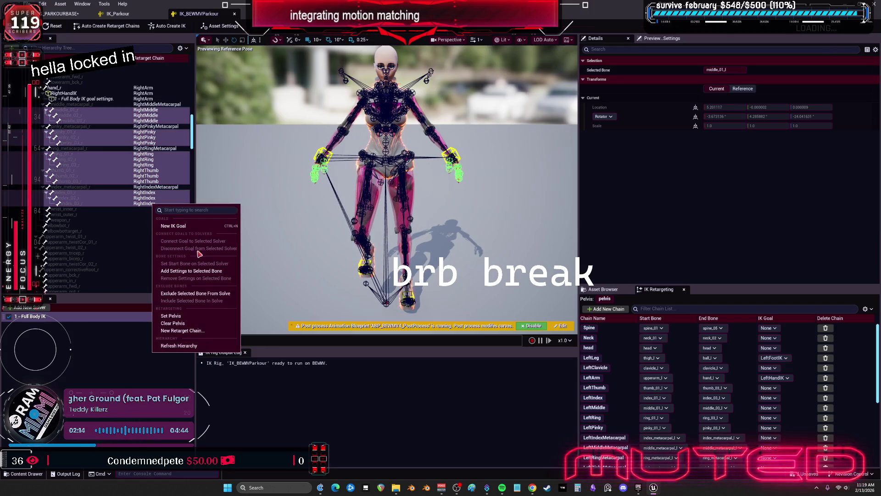
click(203, 273)
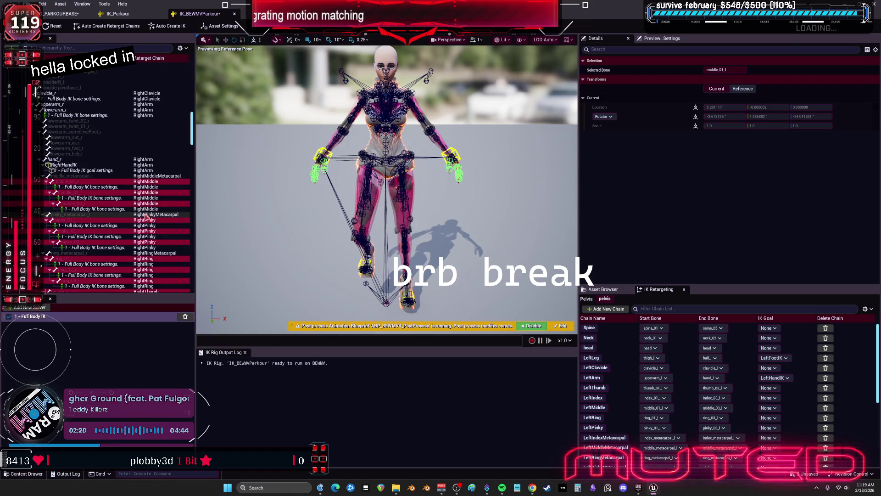
scroll(148, 218, down, 5)
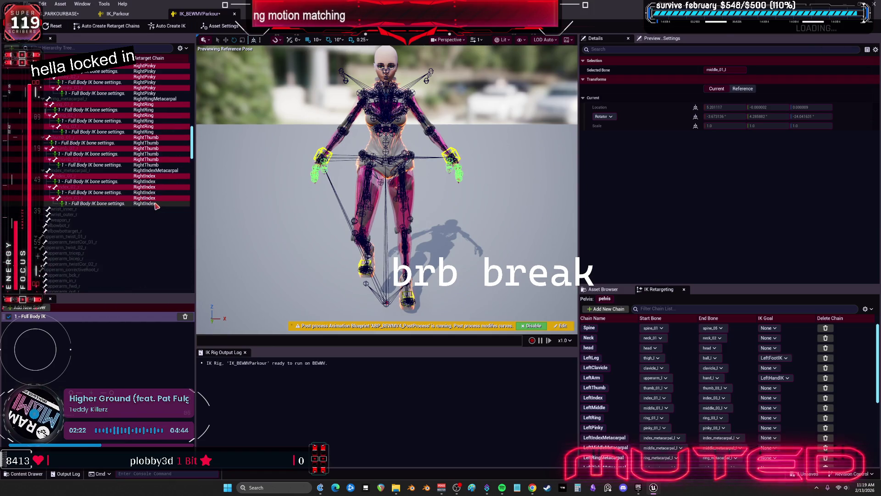
- Filter the hierarchy and select all the right finger bone-settings entries
click(180, 49)
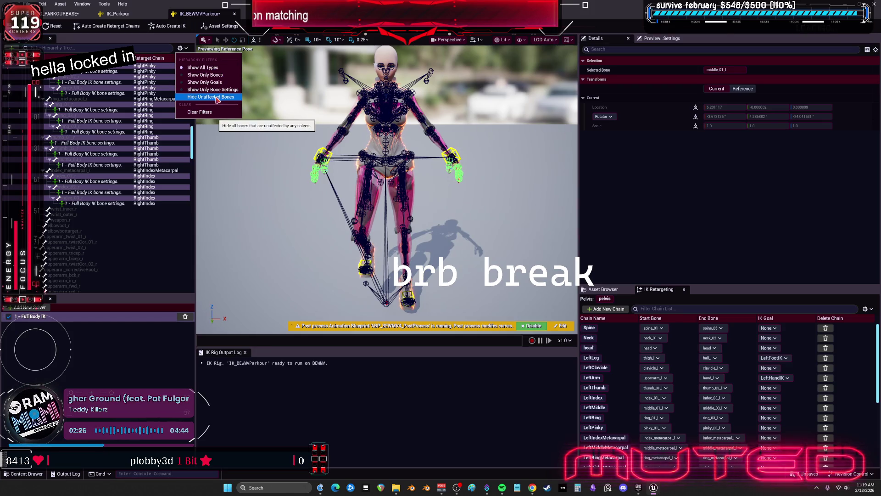
click(106, 203)
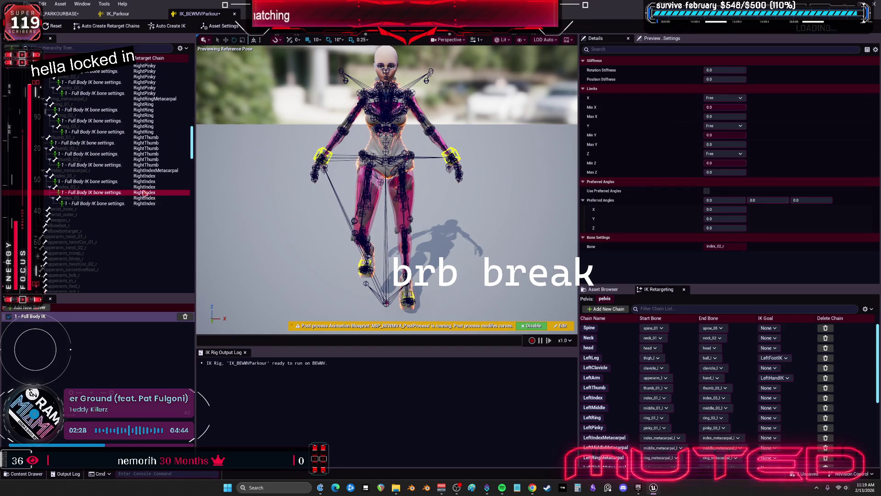
ctrl+click(105, 192)
ctrl+click(98, 181)
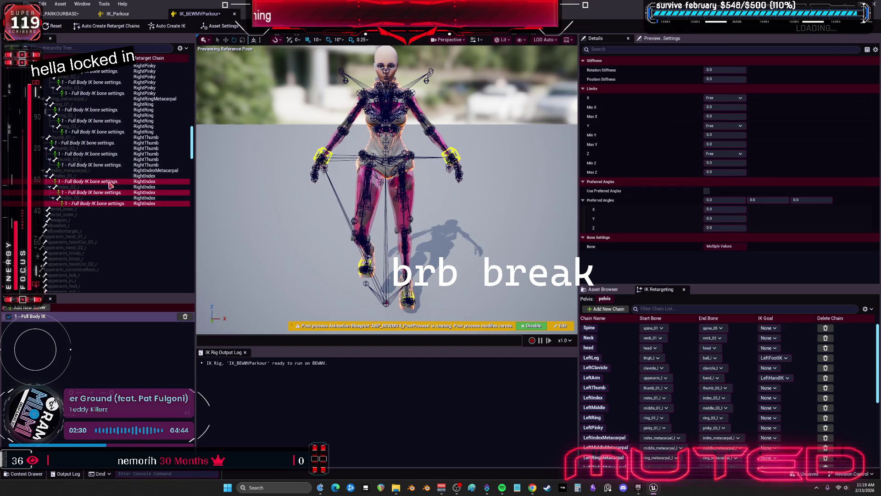
ctrl+click(101, 165)
ctrl+click(112, 154)
ctrl+click(108, 142)
ctrl+click(108, 131)
ctrl+click(107, 120)
ctrl+click(108, 109)
ctrl+click(111, 93)
ctrl+click(112, 82)
ctrl+click(114, 71)
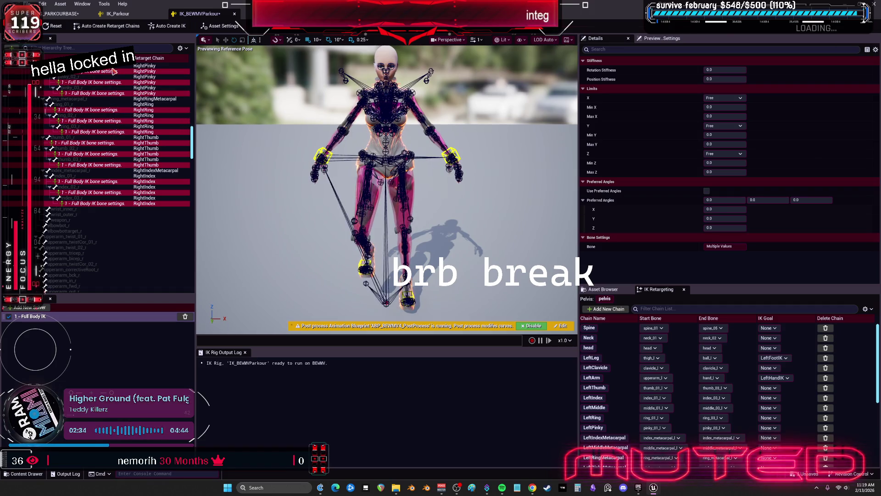
- Add the LeftIndex, LeftRing, LeftThumb and LeftPinky bone-settings entries to the selection
scroll(131, 118, up, 5)
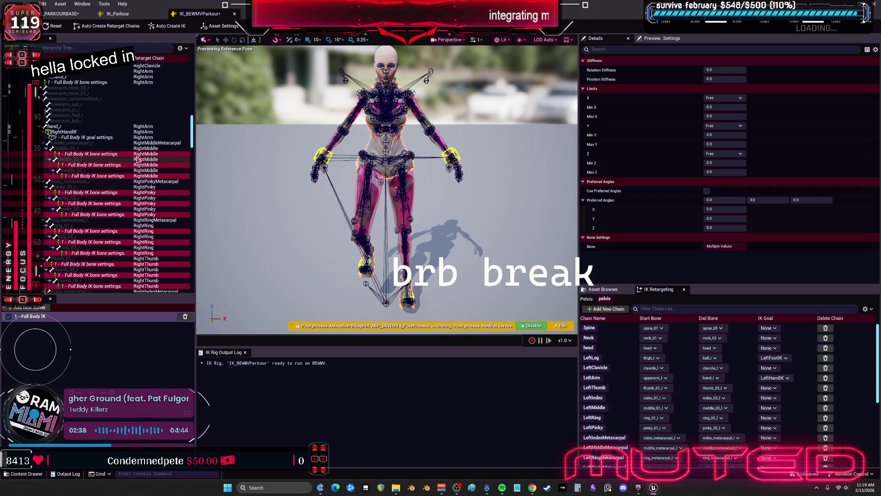
scroll(123, 163, down, 15)
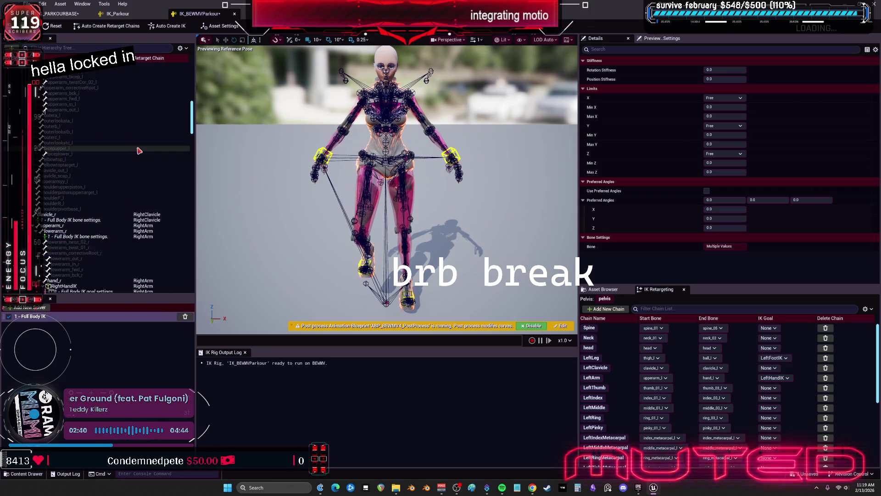
scroll(140, 148, up, 2)
click(96, 242)
ctrl+click(97, 231)
ctrl+click(100, 220)
ctrl+click(104, 204)
ctrl+click(108, 192)
ctrl+click(111, 181)
ctrl+click(113, 170)
ctrl+click(113, 159)
ctrl+click(114, 132)
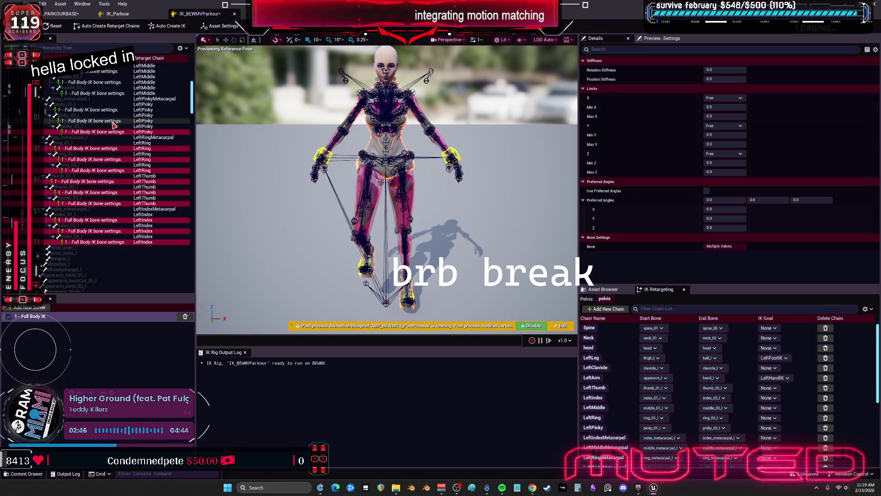
ctrl+click(113, 110)
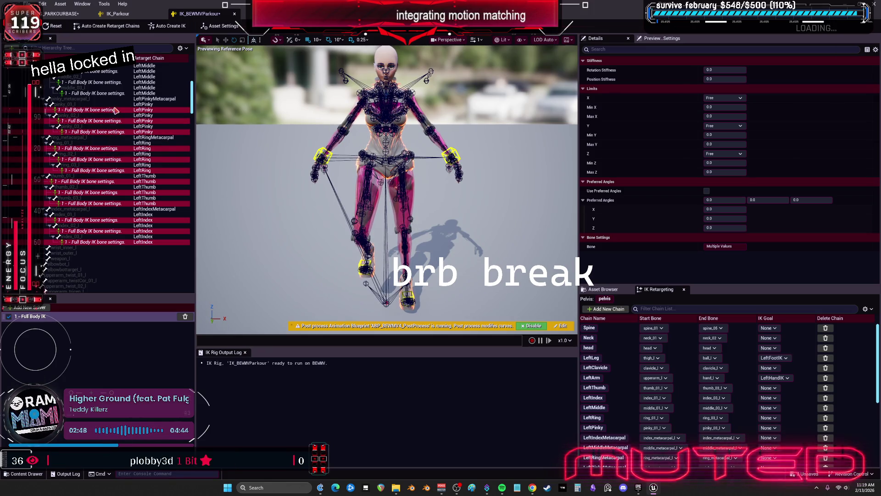
- Add the LeftMiddle bone settings and set preferred angles with Z at -90
scroll(117, 111, up, 5)
ctrl+click(94, 181)
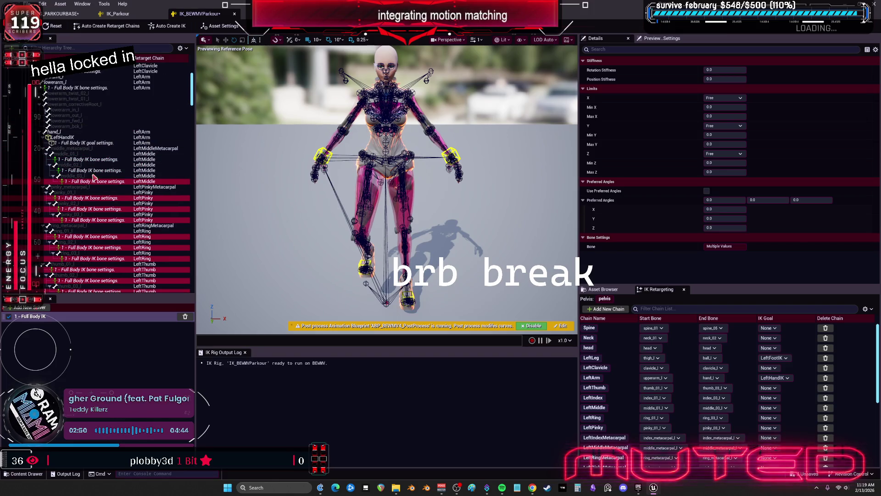
ctrl+click(95, 170)
ctrl+click(92, 159)
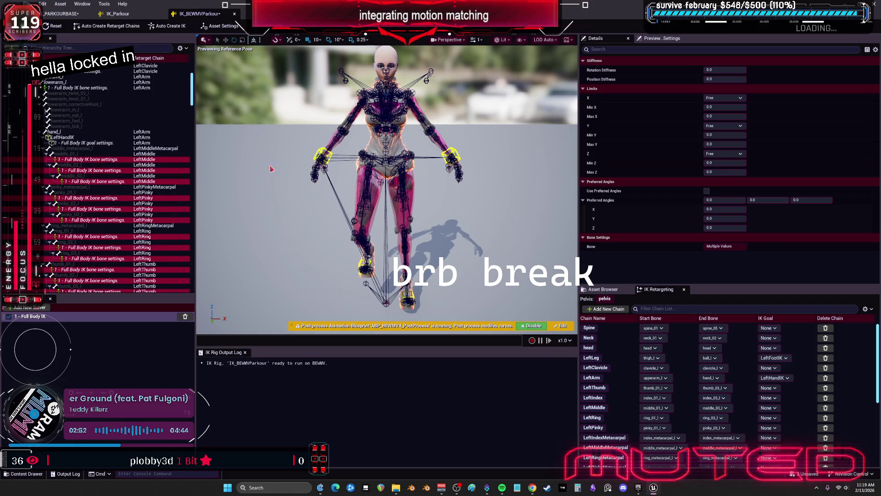
click(801, 200)
text(-90)
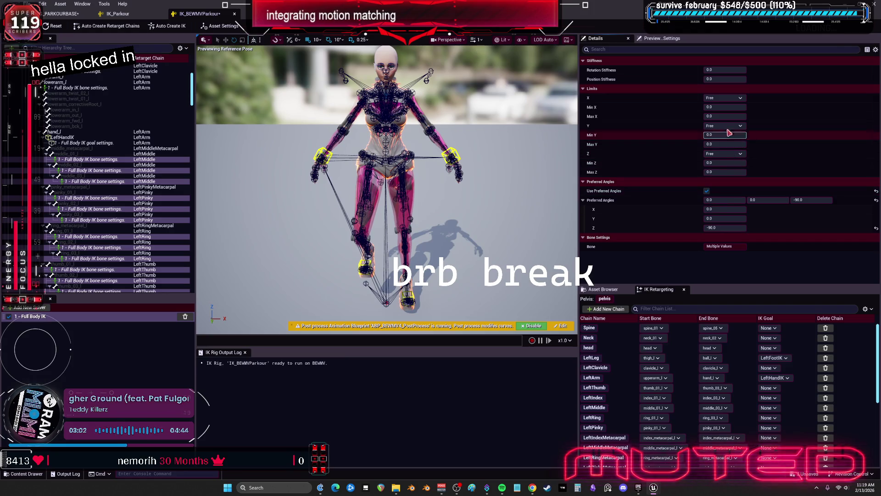
- Set the X and Y rotation limits to Locked
click(725, 99)
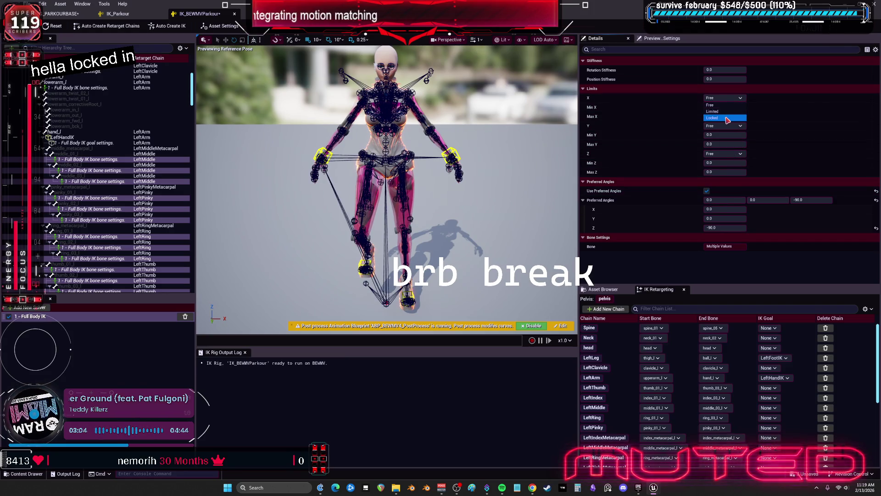
click(725, 117)
click(724, 126)
click(725, 145)
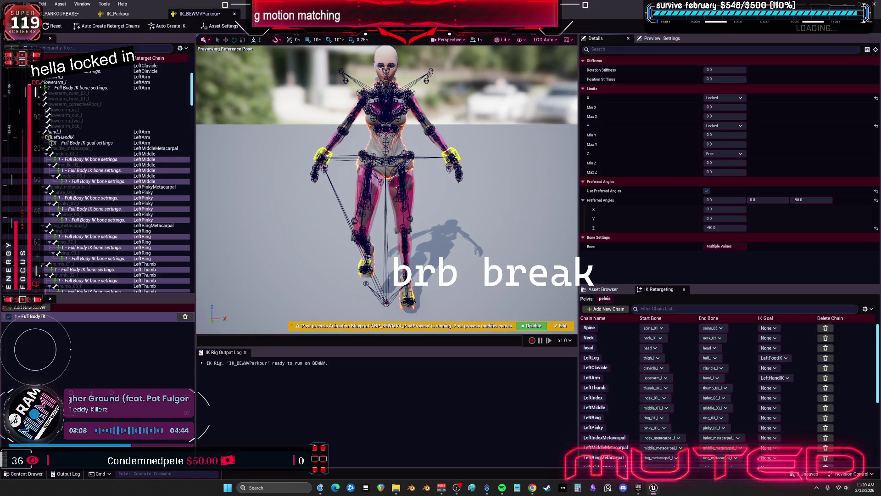
- Reselect the left middle, pinky, ring and thumb bone-settings rows
click(102, 160)
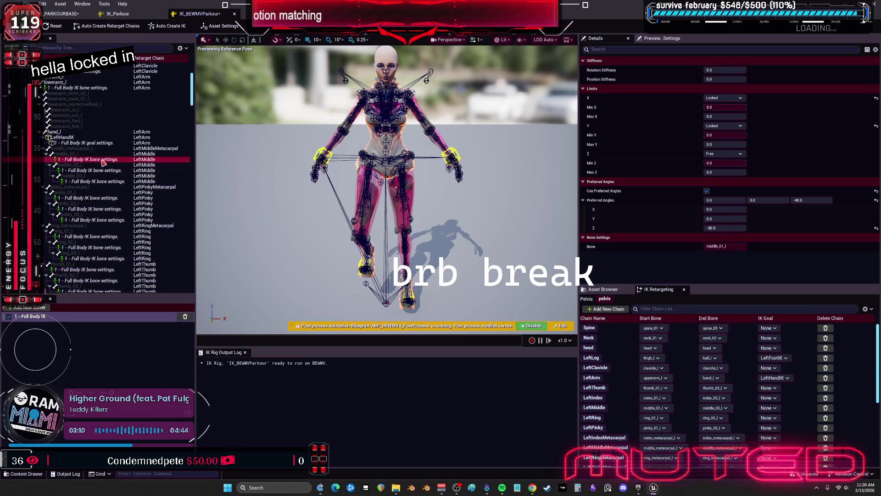
ctrl+click(93, 198)
ctrl+click(92, 236)
ctrl+click(93, 269)
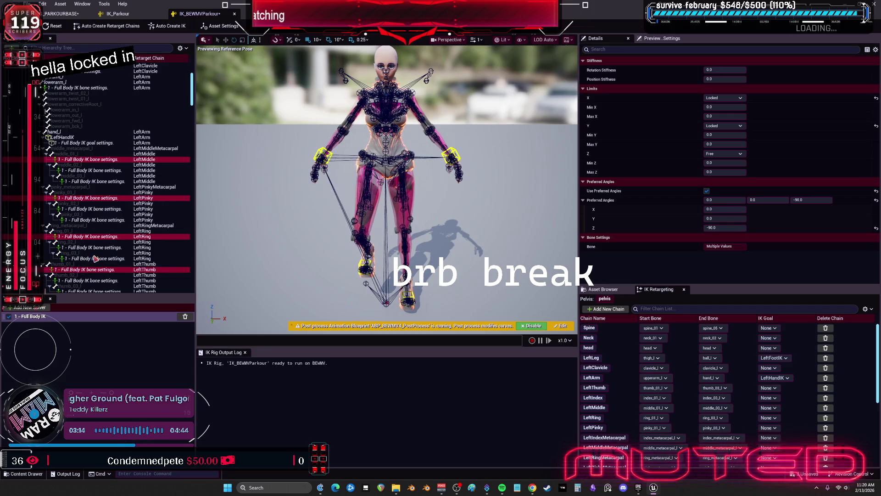
- Add the RightPinky, RightRing, RightThumb and RightIndex bone-settings rows to the selection
scroll(91, 199, down, 5)
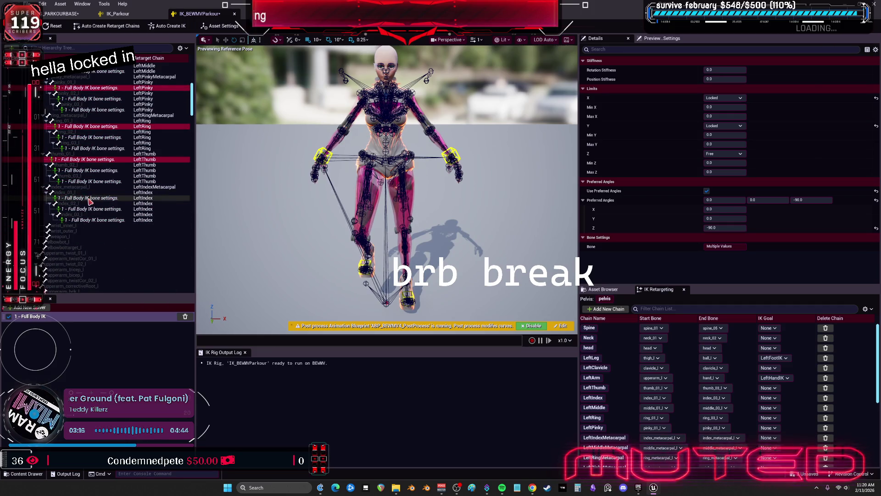
scroll(101, 211, down, 10)
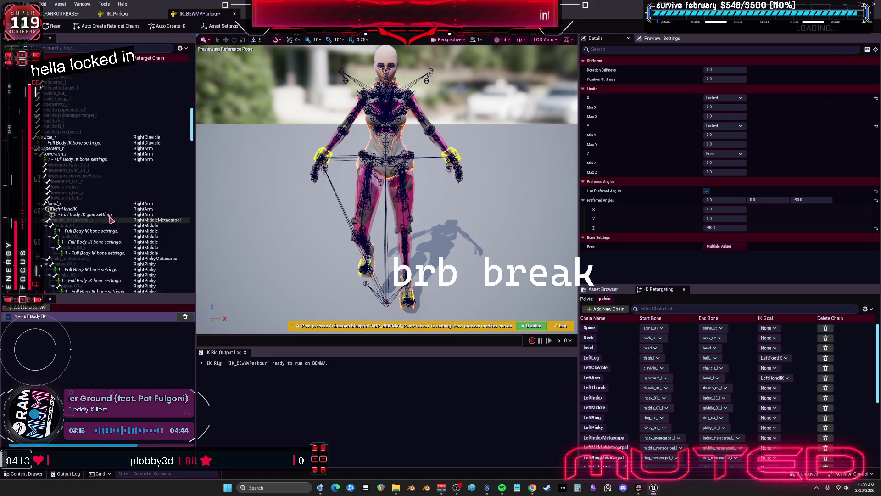
scroll(111, 221, down, 9)
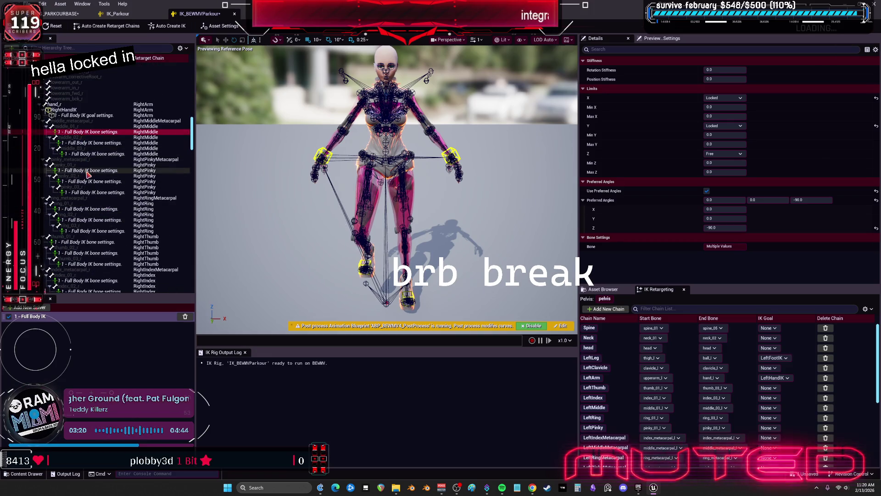
ctrl+click(86, 170)
ctrl+click(90, 208)
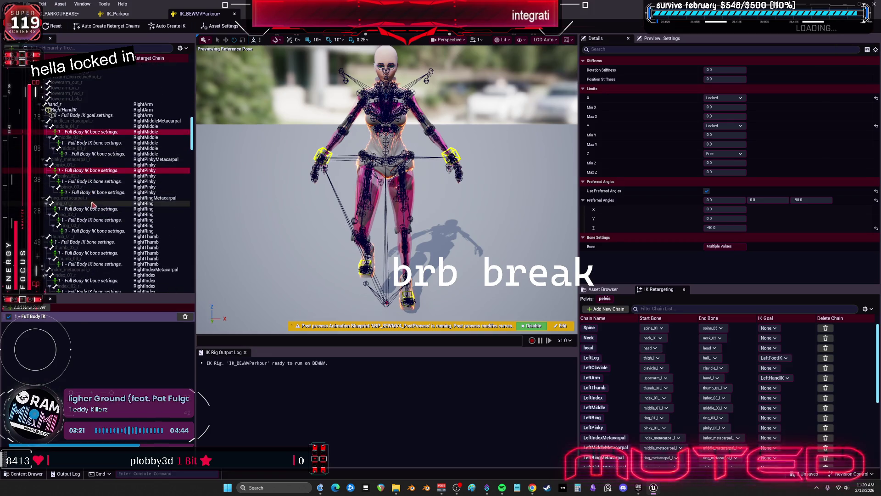
ctrl+click(94, 242)
scroll(94, 230, down, 10)
ctrl+click(86, 171)
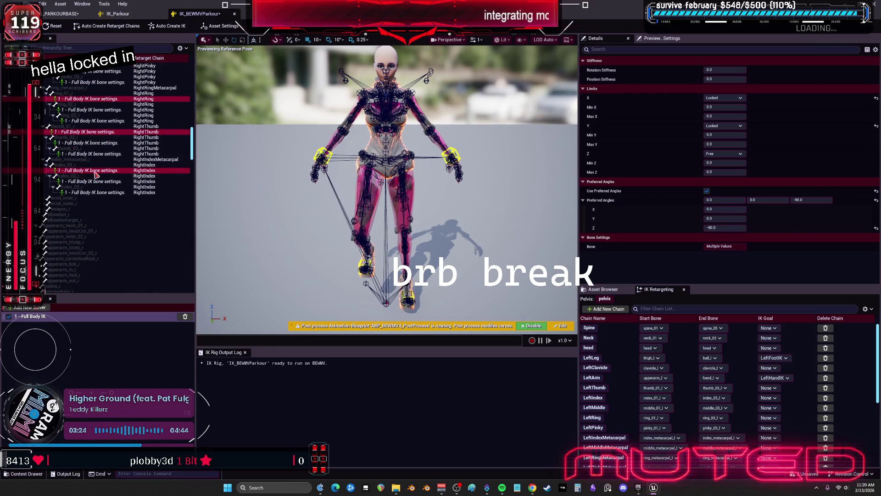
- Set X and Y limits to Limited with Min X -20, Max X 20, Min Y 0, and frame the hand
click(741, 98)
click(732, 112)
click(729, 126)
click(721, 139)
click(715, 107)
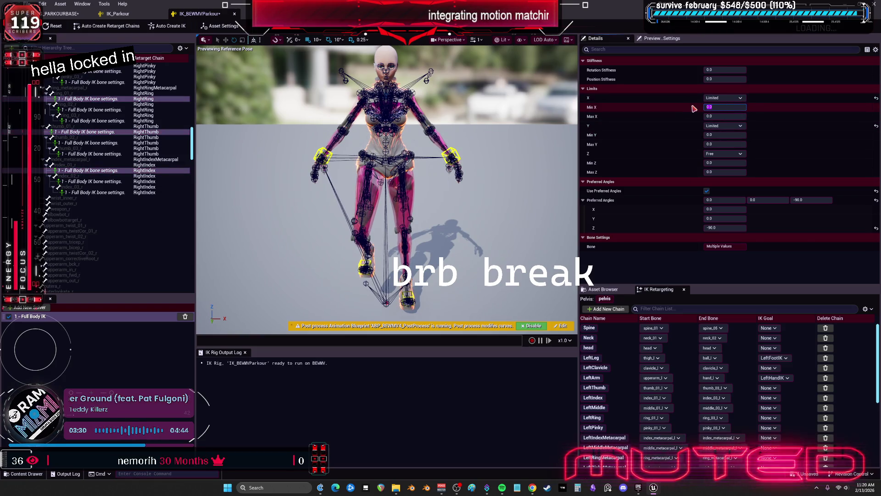
text(20)
text(-20)
click(725, 135)
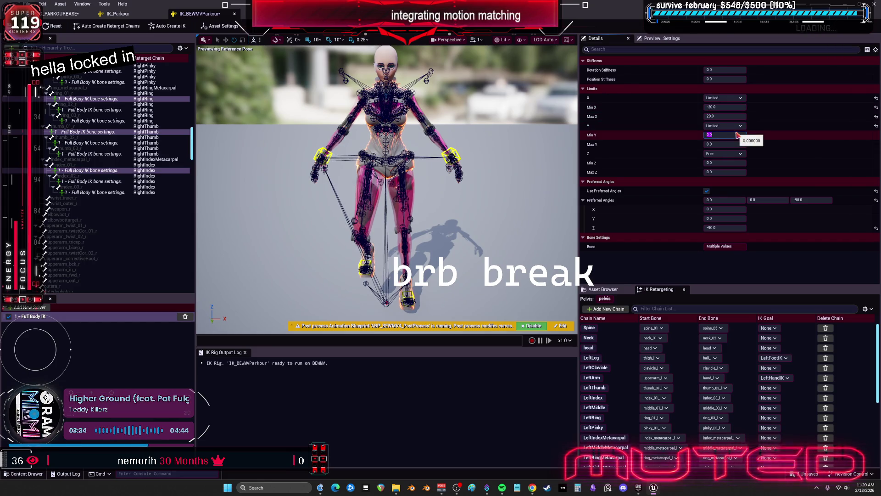
drag(413, 206, 377, 212)
key(f)
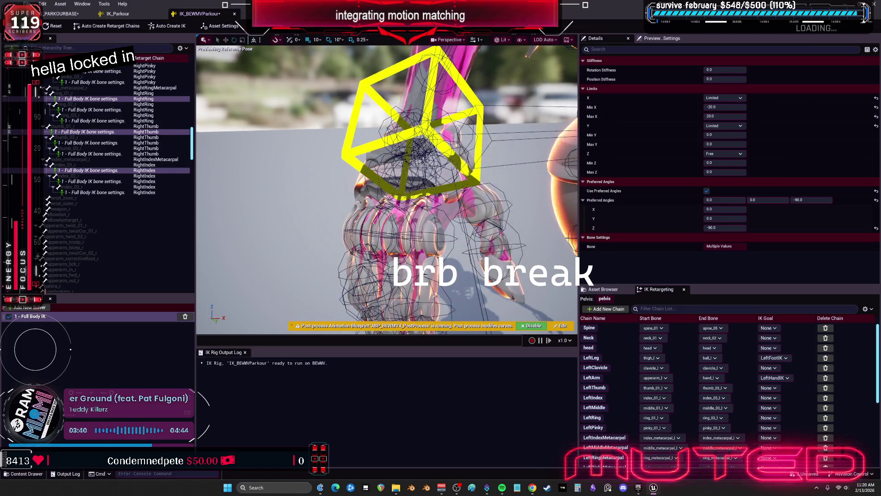
- Multi-select the right-hand finger bones' IK settings, finishing with only thumb_01_r selected
click(473, 132)
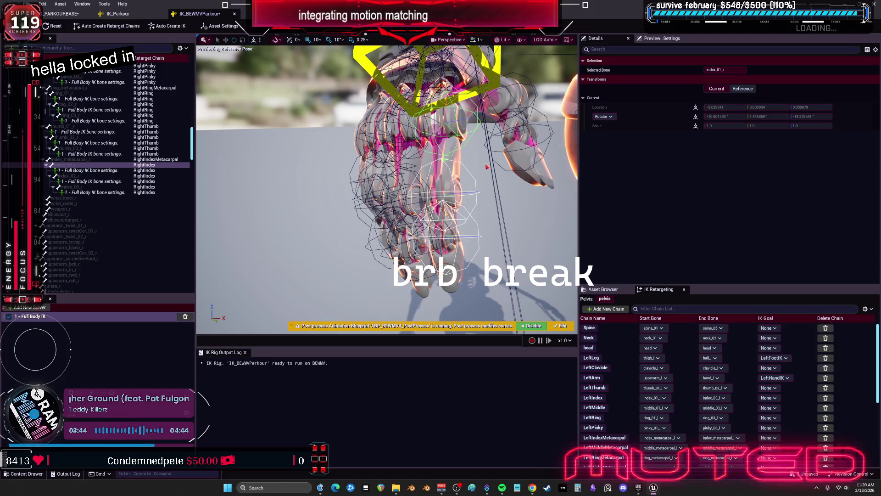
click(105, 192)
ctrl+click(105, 181)
ctrl+click(104, 170)
click(104, 170)
ctrl+click(92, 132)
scroll(90, 134, up, 2)
scroll(91, 131, up, 3)
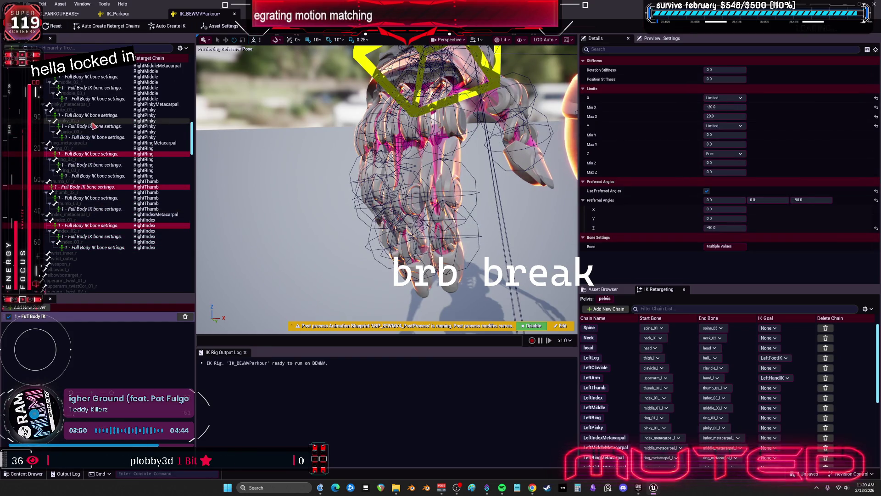
ctrl+click(94, 115)
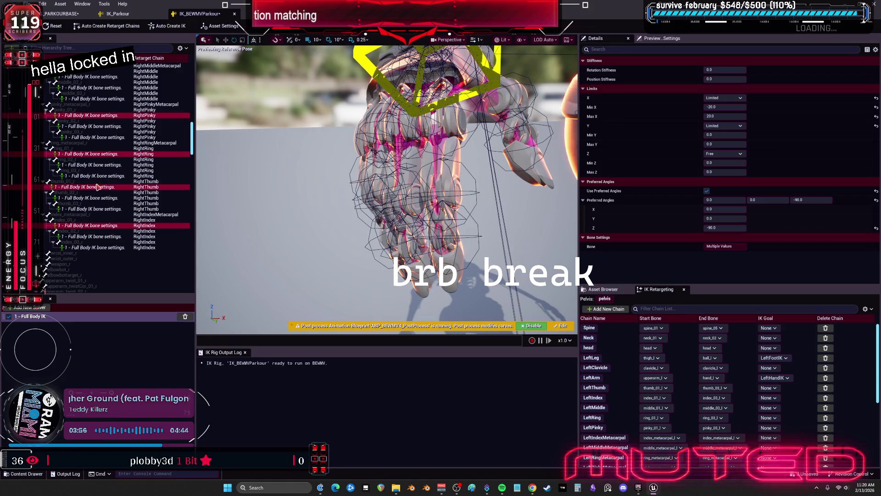
click(94, 187)
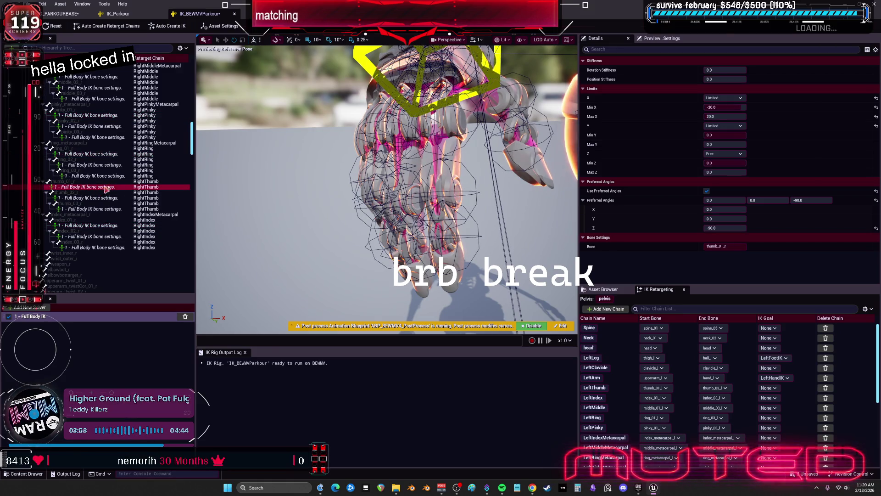
- Set thumb_01_r's Min/Max X and Y limits to -40 and 40
click(724, 97)
click(724, 134)
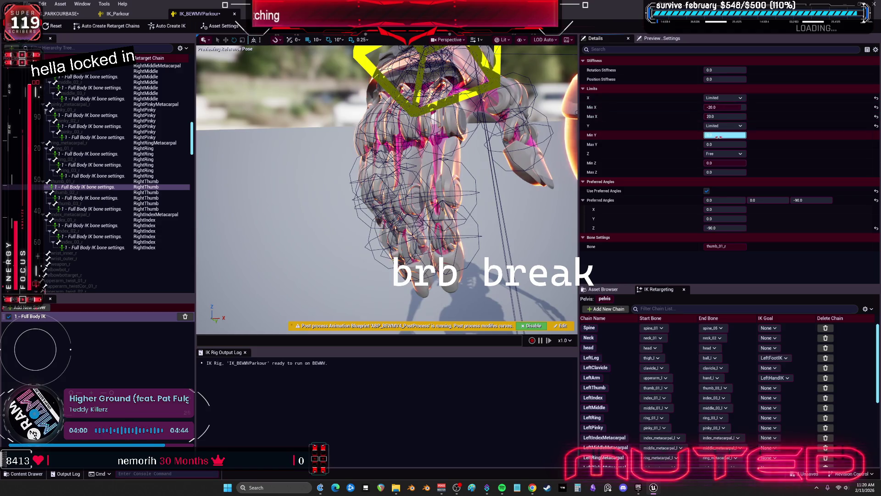
text(-20)
key(Tab)
text(20.0)
click(733, 108)
text(-)
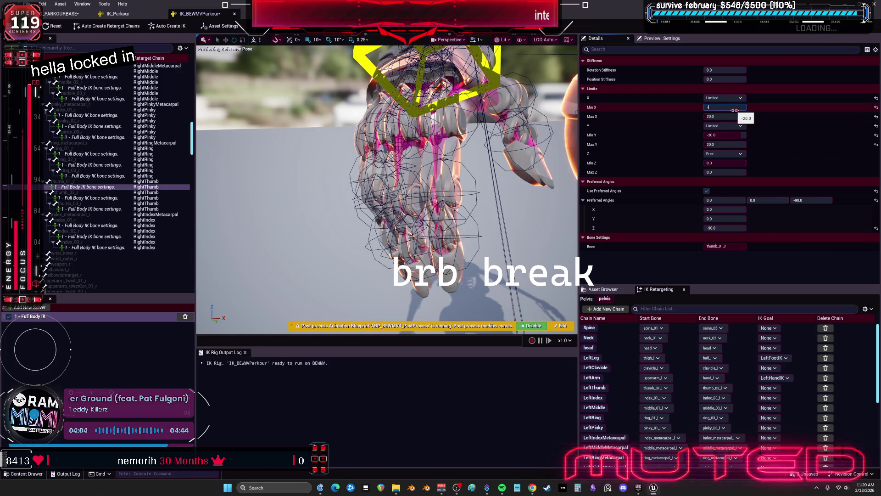
click(730, 134)
text(-)
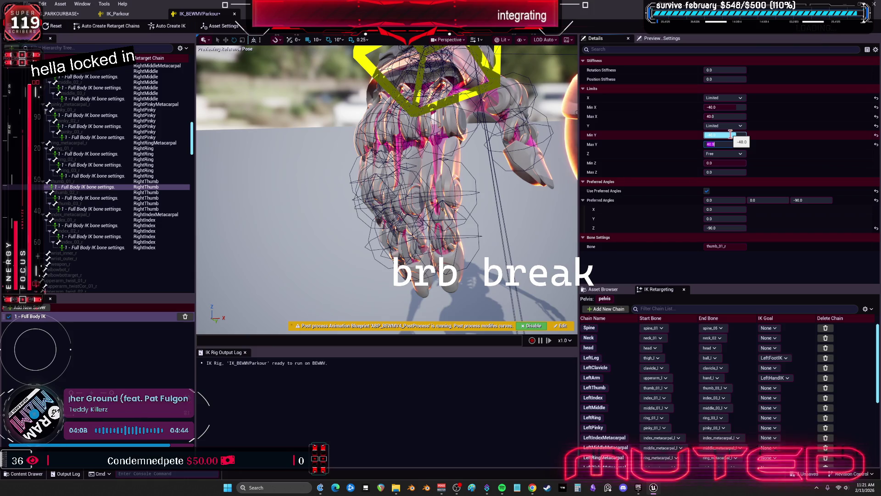
- Select thumb_01_l and set its X limits to -40/40
scroll(124, 176, up, 8)
scroll(124, 175, down, 8)
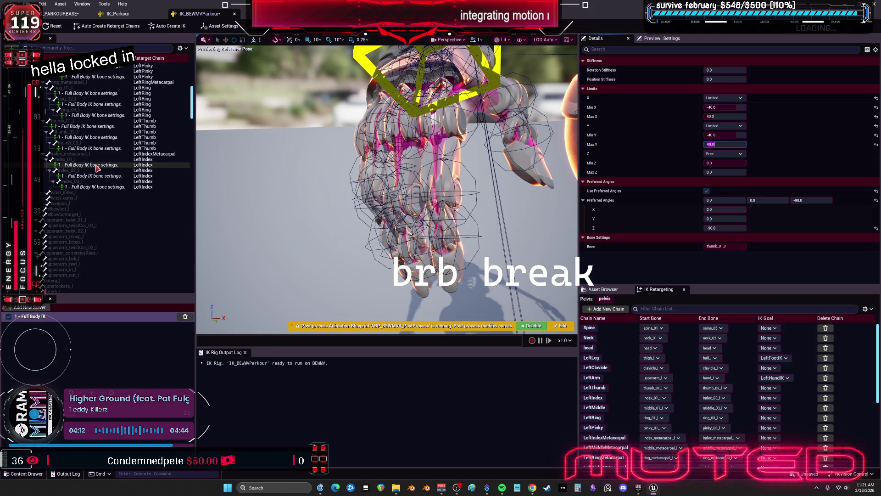
scroll(98, 169, up, 3)
click(97, 171)
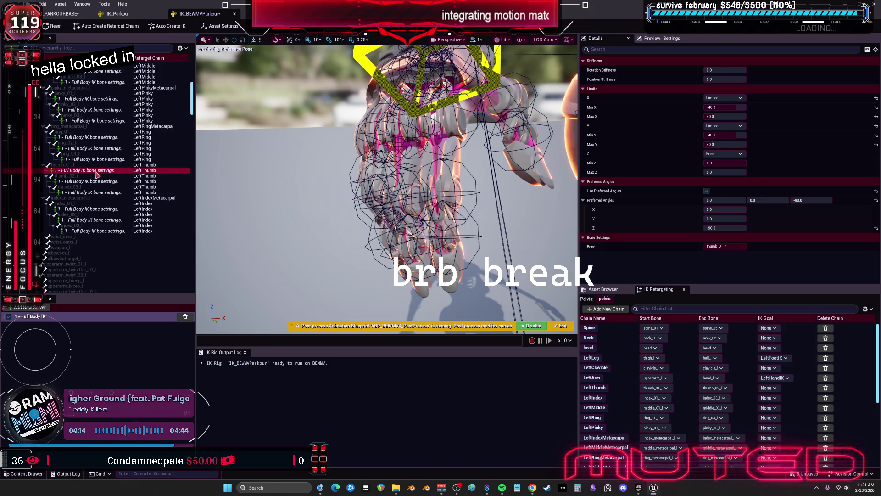
click(730, 107)
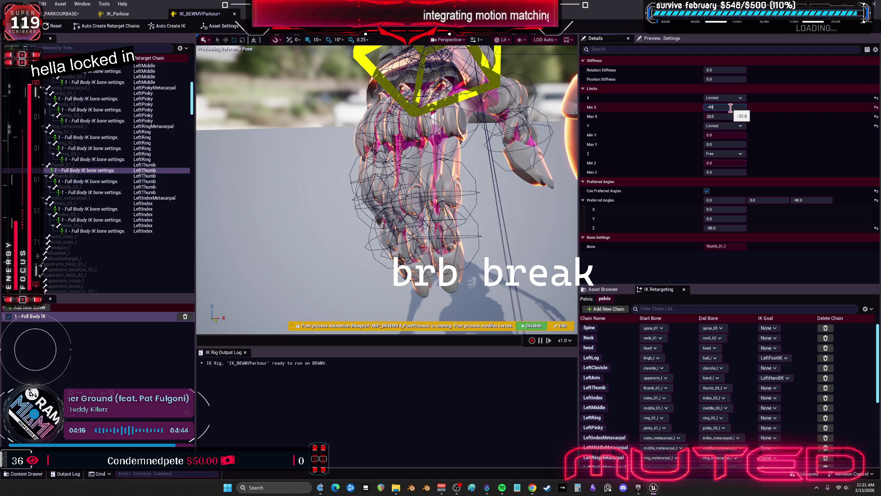
scroll(92, 174, up, 2)
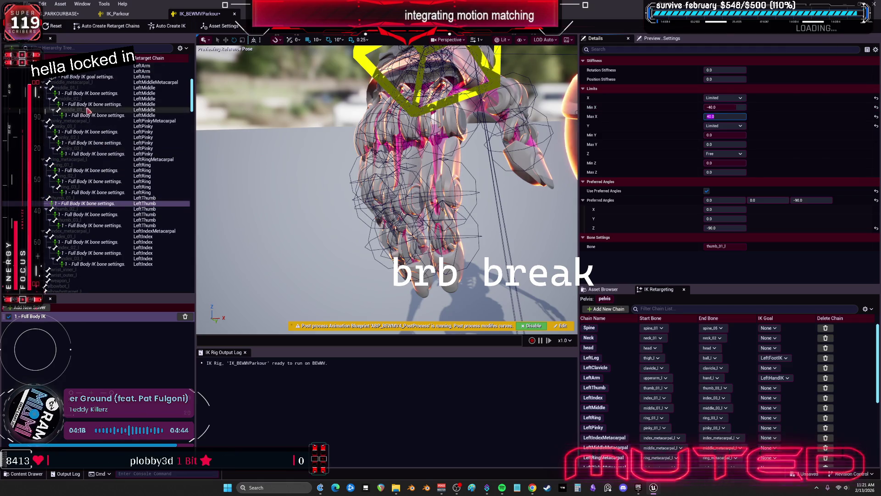
- Select the left middle_01, pinky_01 and ring_01 bone settings together
click(93, 93)
ctrl+click(86, 132)
ctrl+click(84, 170)
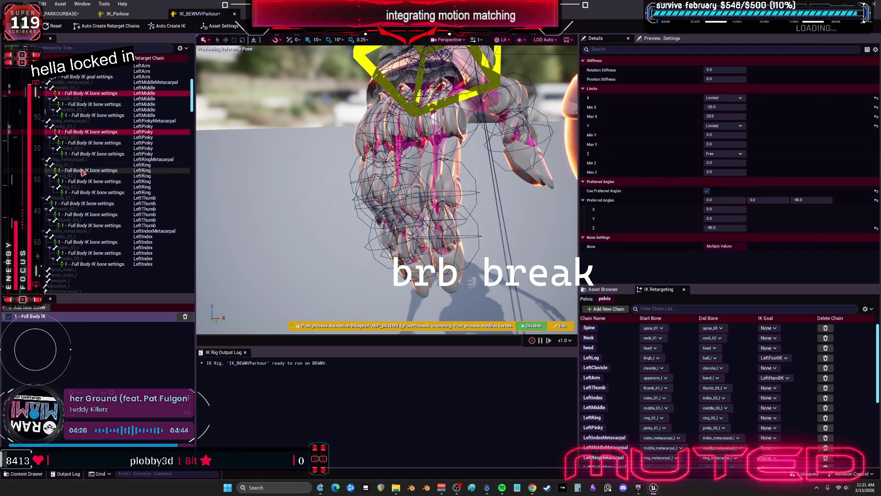
- Add middle_01_r, lock X on the selected right finger bones, and limit Y to -20/20
scroll(90, 206, down, 10)
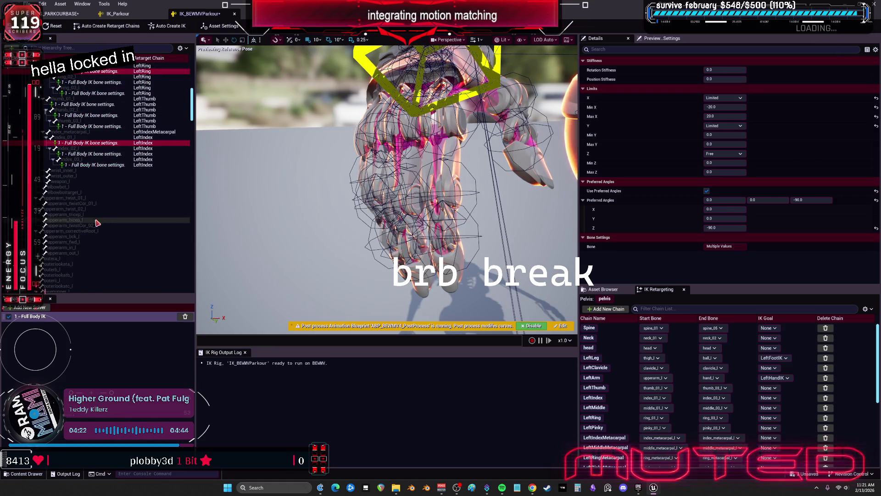
scroll(92, 209, down, 10)
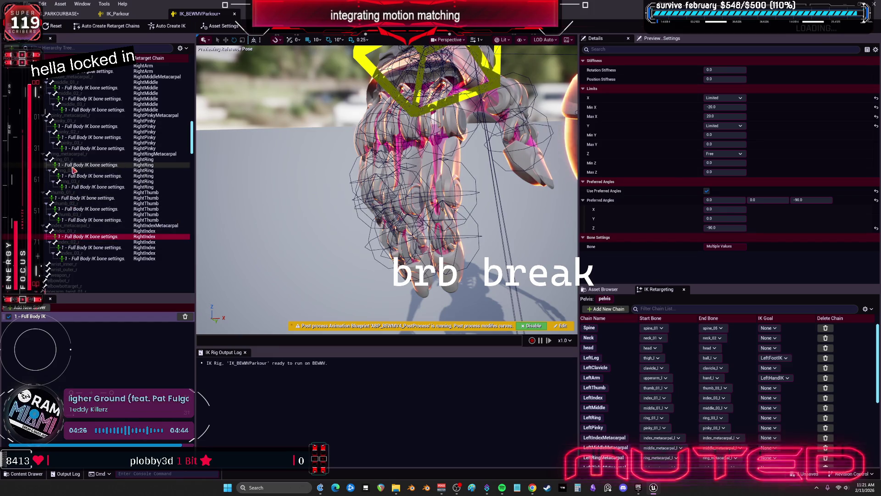
ctrl+click(87, 88)
click(729, 97)
click(732, 112)
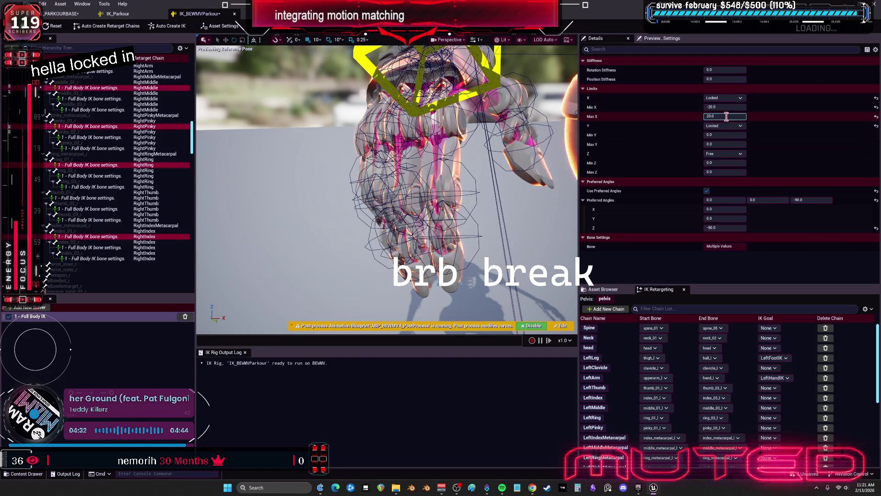
click(727, 107)
click(734, 134)
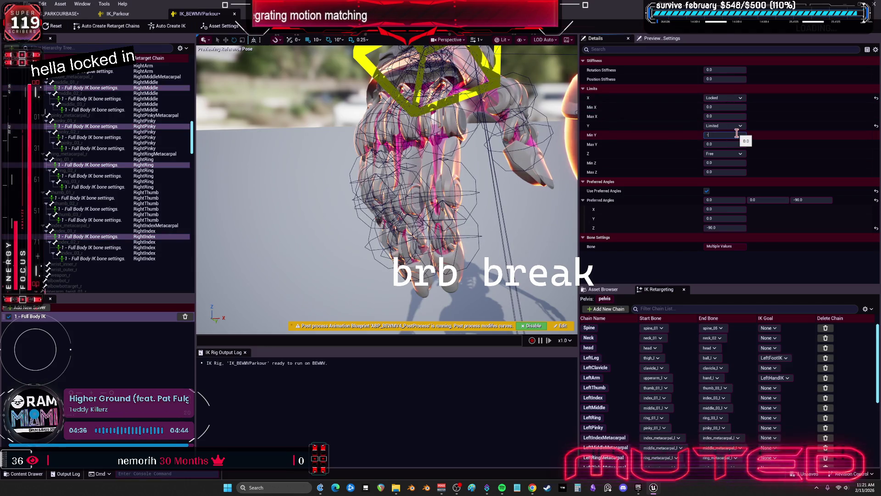
text(20)
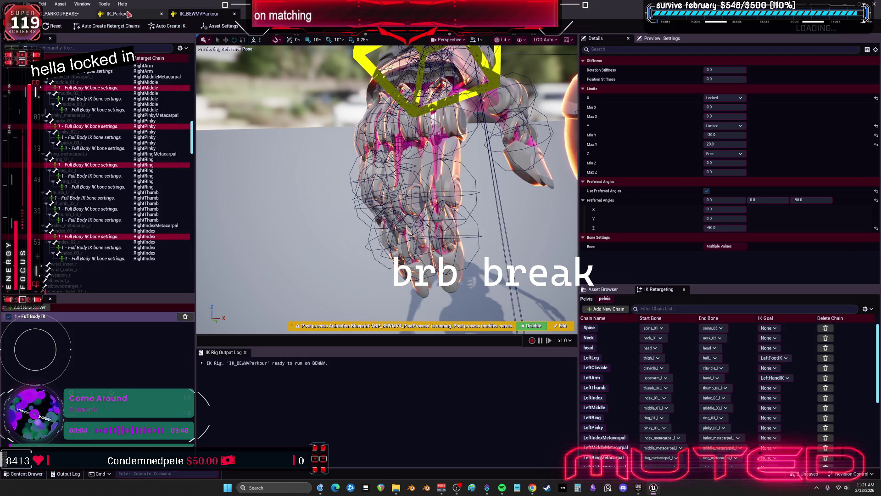
click(59, 15)
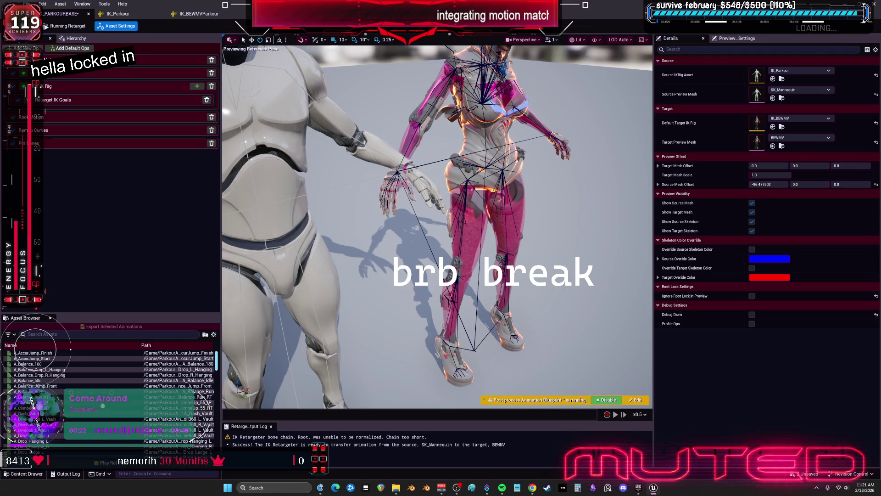
- Preview A_Balance_Jump_Front paused on both characters, view the hand, then switch to Editing Retarget Pose
click(54, 385)
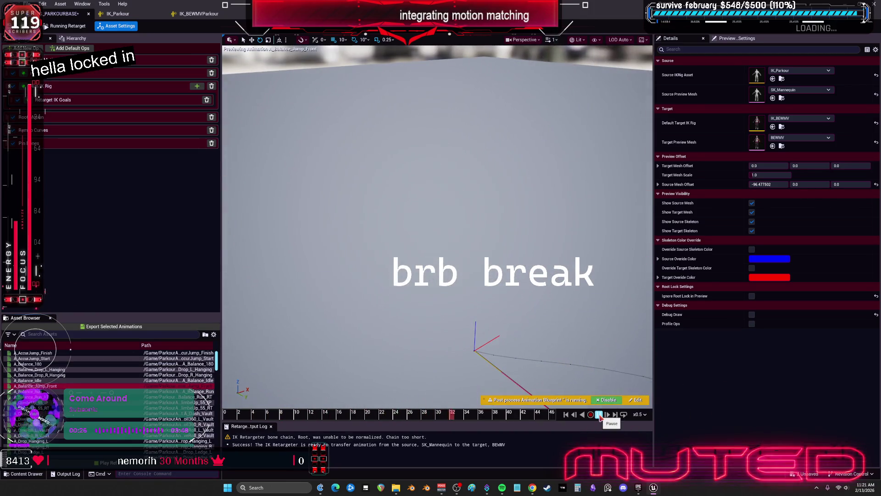
click(599, 414)
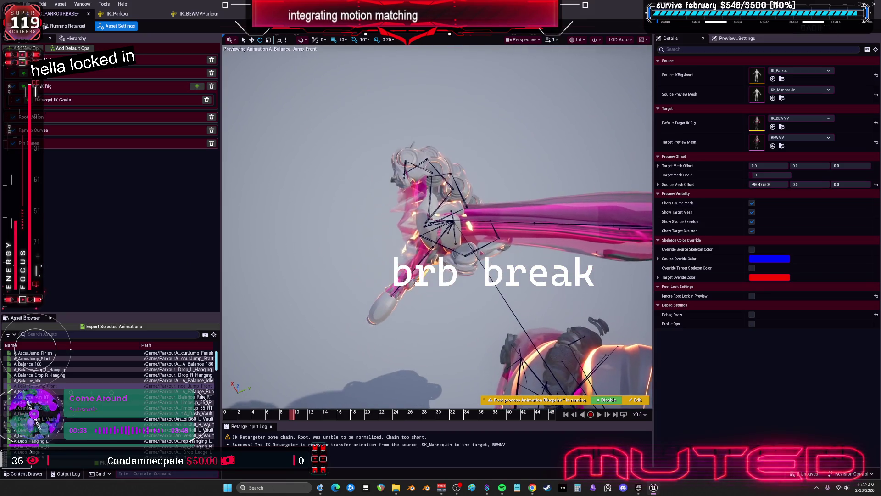
drag(284, 214, 284, 214)
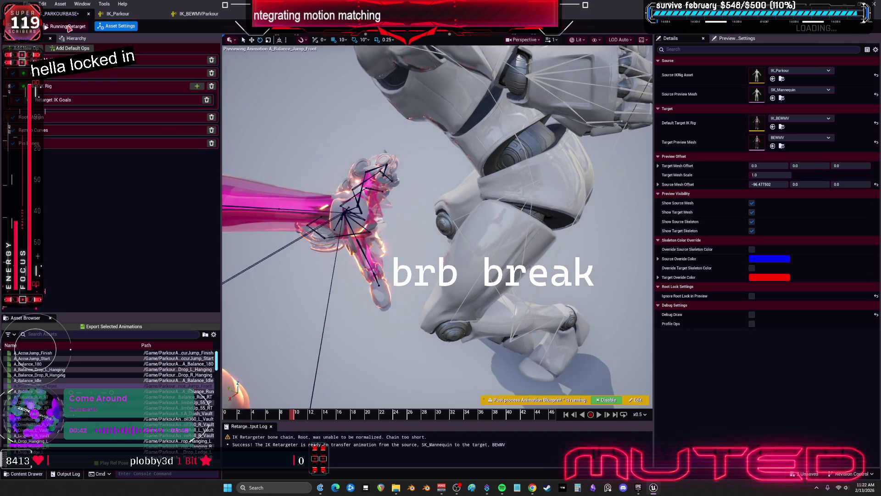
click(68, 26)
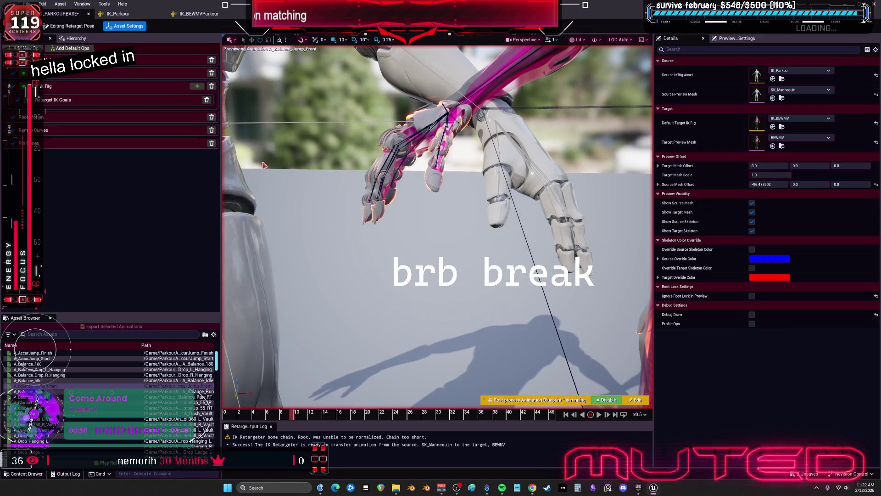
- In the chain mapping, set LeftMiddleMetacarpal's source chain to None
click(389, 153)
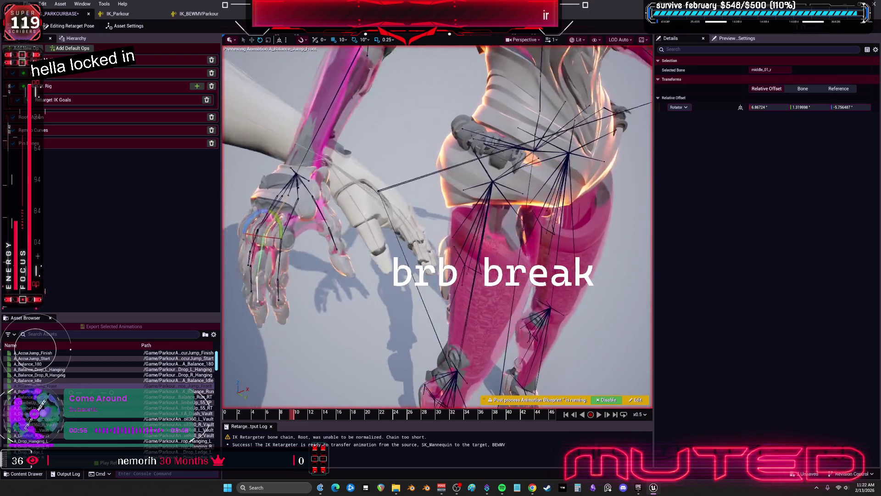
click(71, 75)
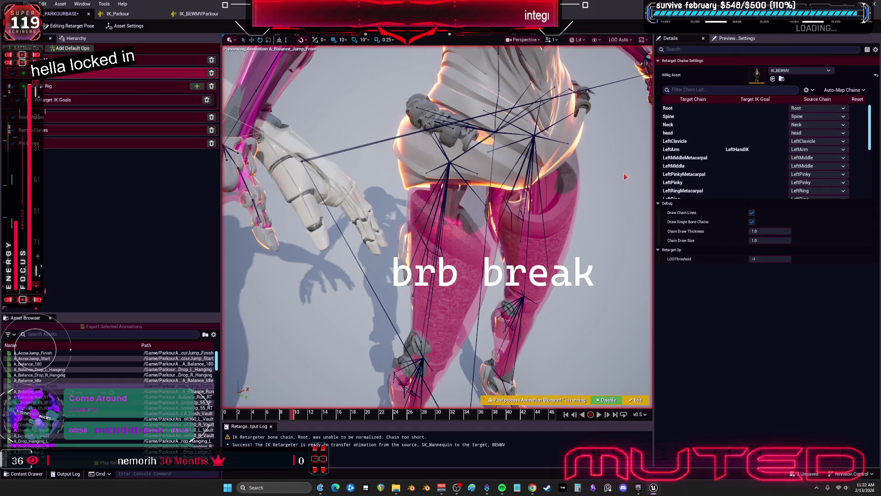
scroll(746, 140, down, 3)
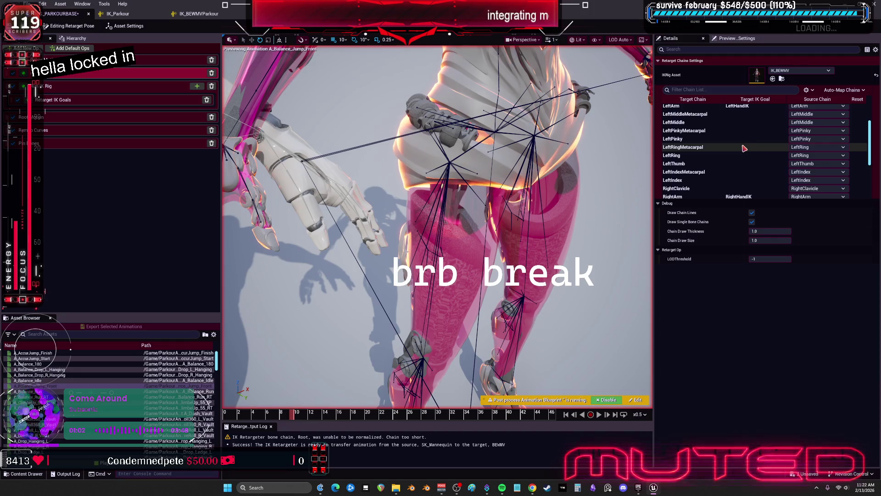
scroll(734, 149, up, 2)
click(712, 150)
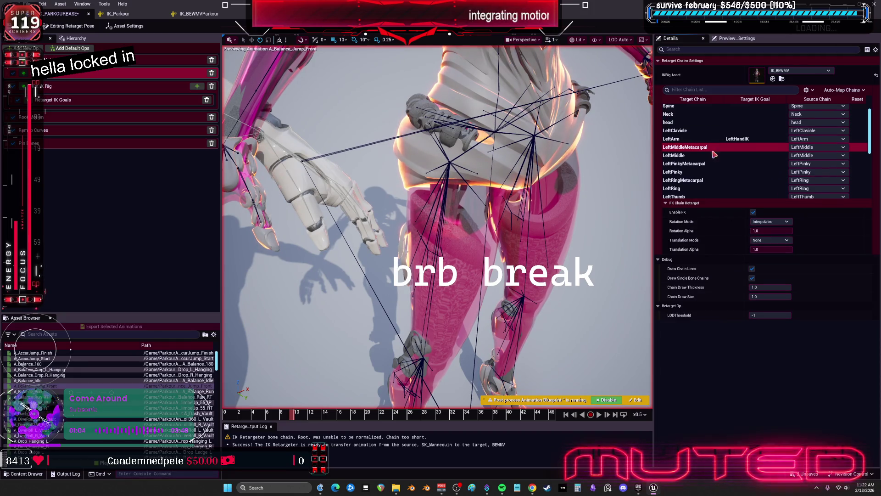
click(812, 148)
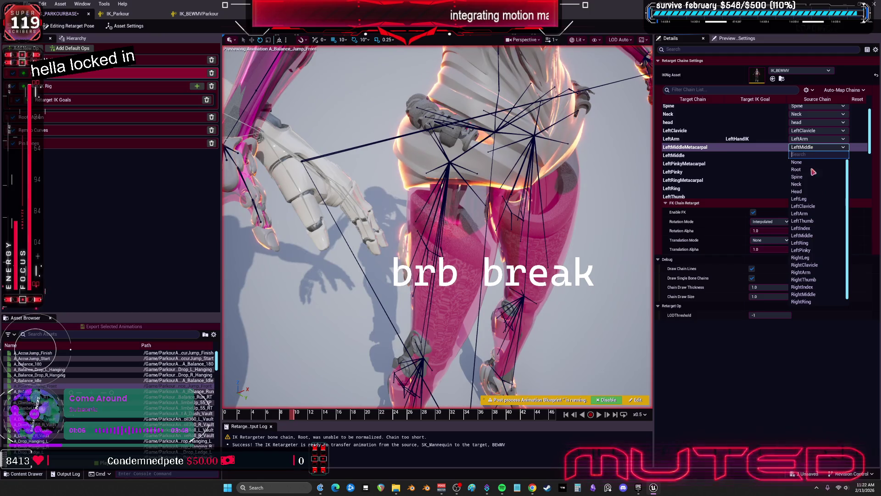
click(809, 164)
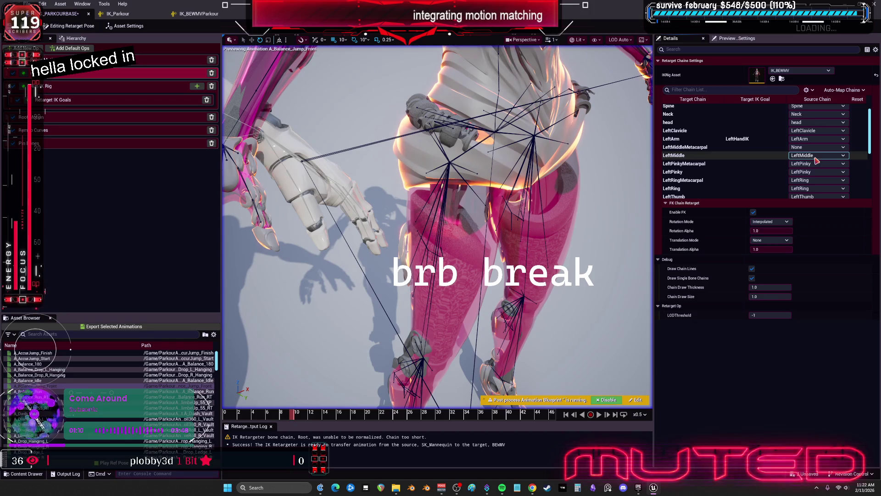
scroll(744, 118, up, 1)
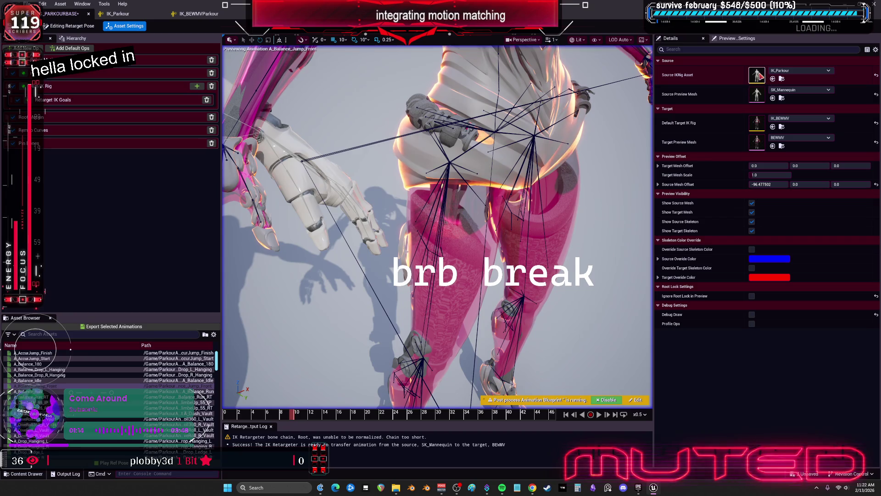
- Inspect the IK_Parkour and BEWMV parkour IK rigs, then return to the retargeter's chain mapping
double_click(759, 76)
scroll(104, 198, down, 3)
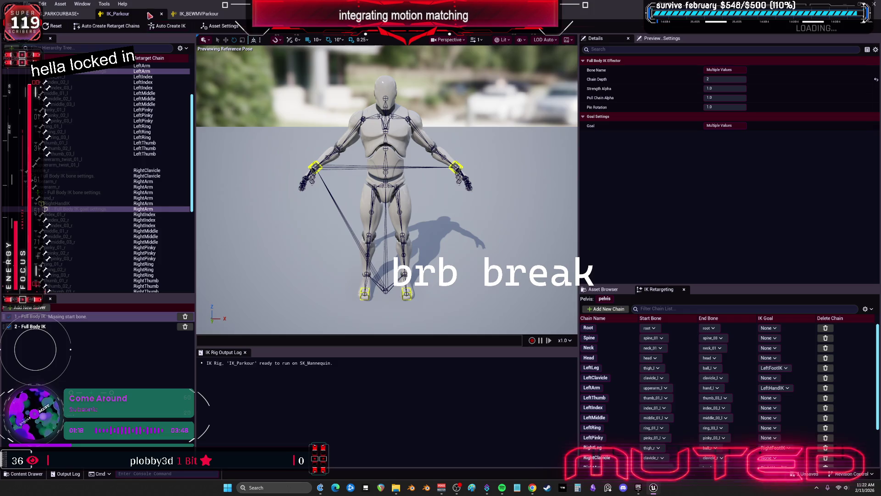
click(201, 15)
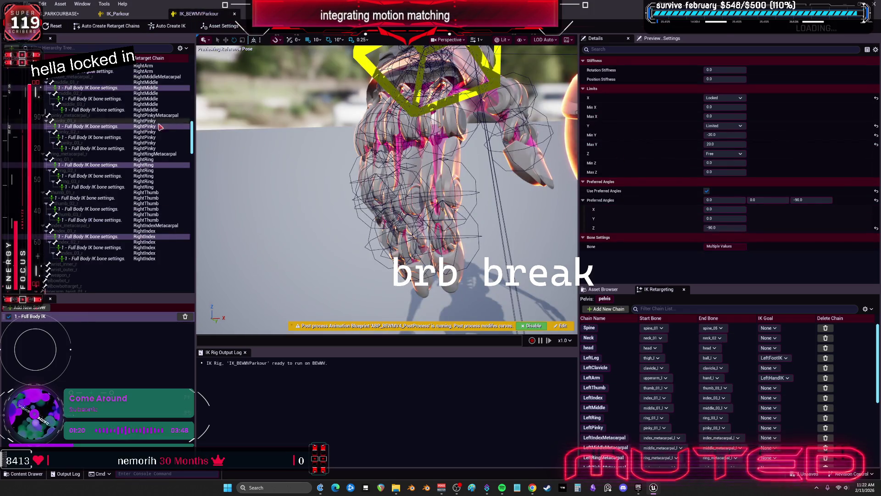
click(61, 14)
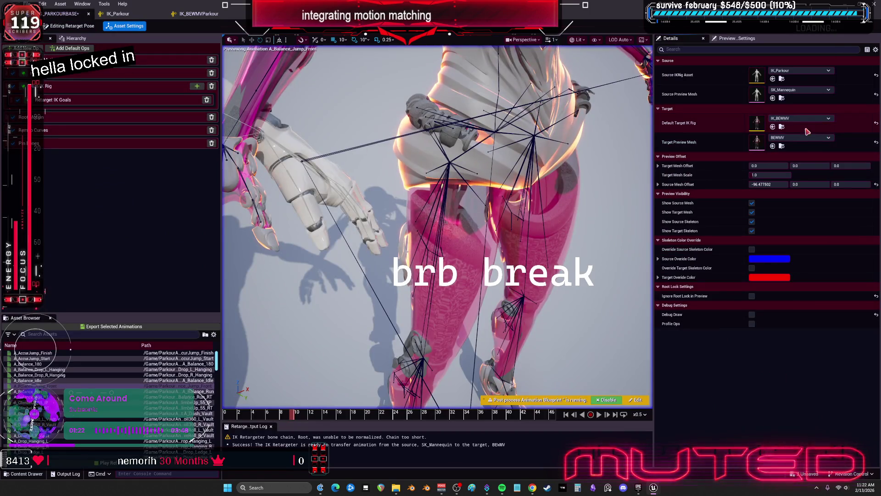
click(88, 74)
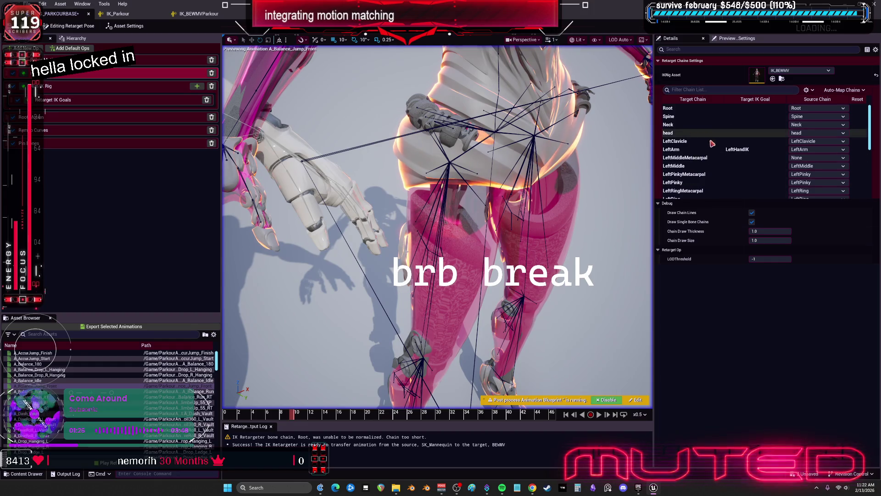
- Set the LeftPinky, LeftRing and LeftIndex Metacarpal source chains to None
scroll(721, 142, down, 2)
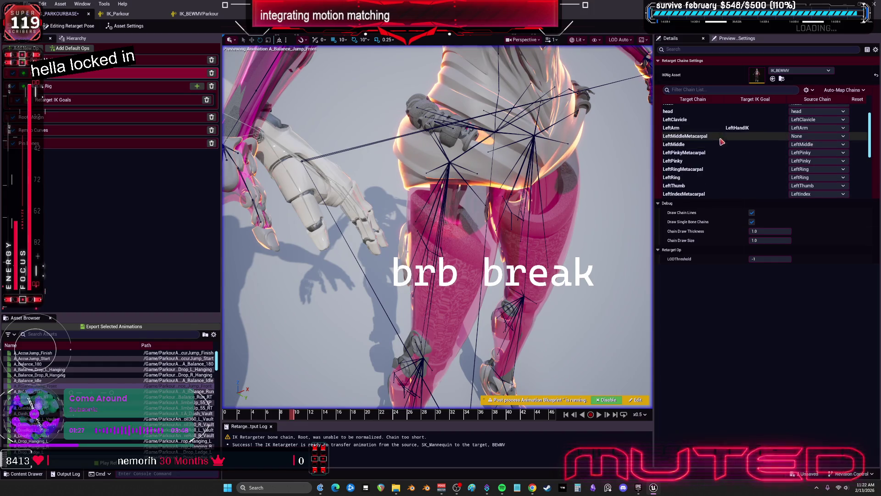
click(816, 153)
click(819, 168)
click(813, 169)
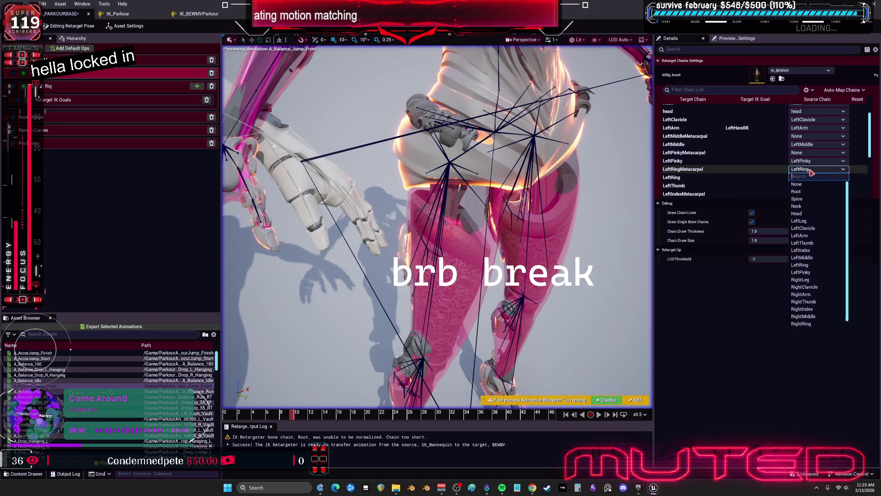
click(806, 184)
scroll(807, 185, down, 2)
click(813, 172)
click(803, 175)
scroll(766, 185, down, 3)
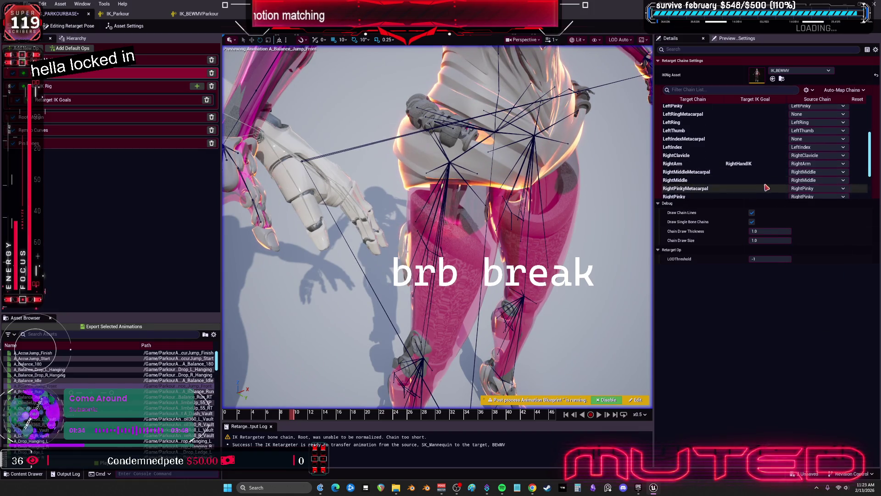
- Set the RightMiddle, RightPinky, RightRing and RightIndex Metacarpal source chains to None, then run the retarget
click(812, 173)
click(807, 187)
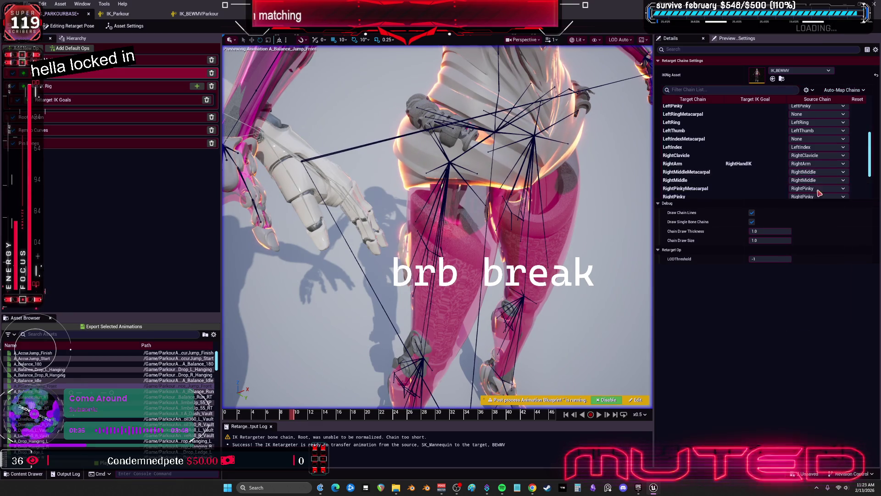
click(808, 190)
click(813, 203)
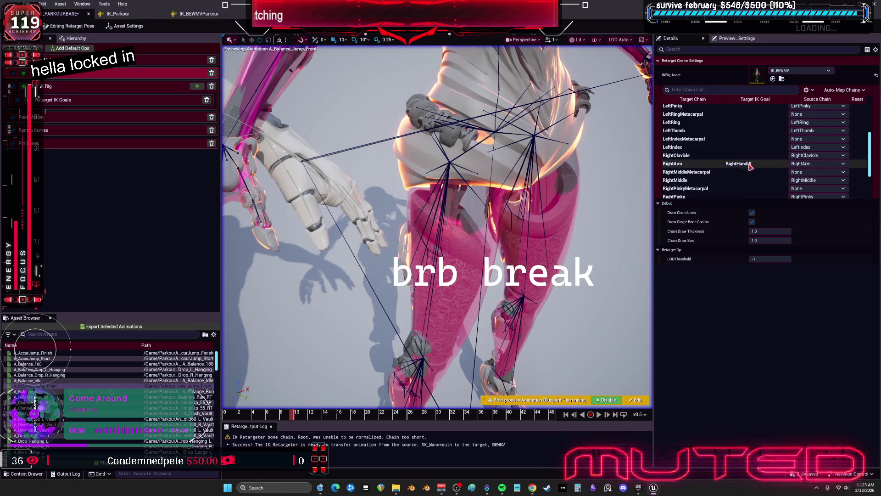
scroll(812, 183, down, 3)
click(811, 150)
click(812, 165)
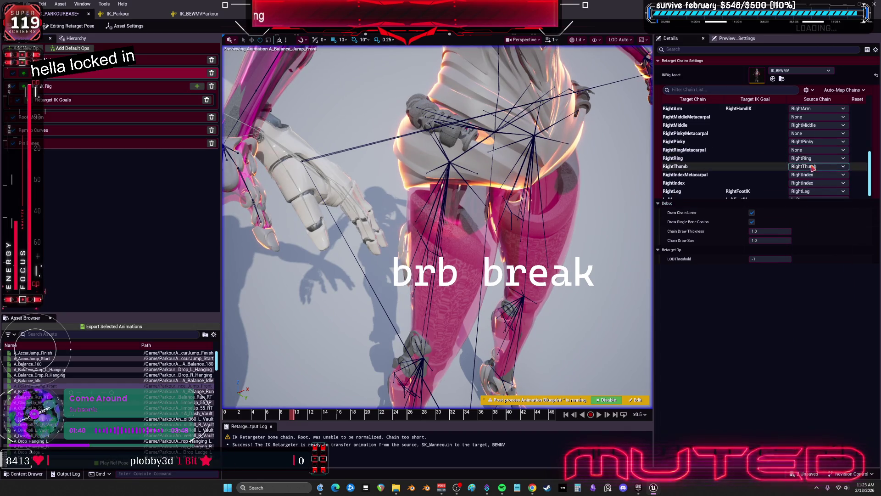
click(808, 174)
click(808, 190)
scroll(808, 190, down, 1)
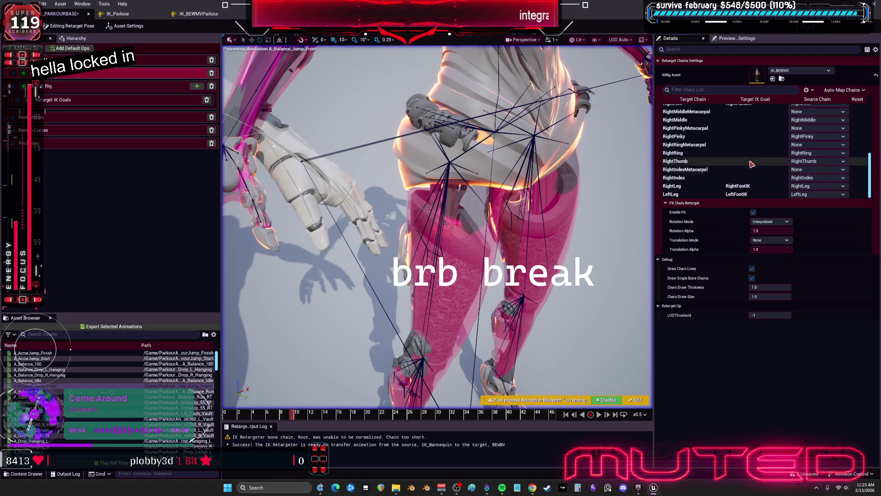
scroll(756, 159, up, 4)
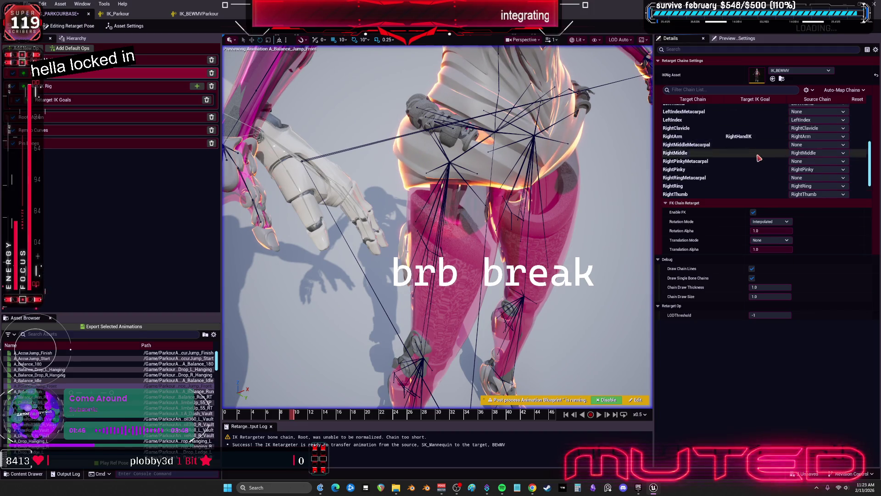
scroll(757, 152, up, 7)
scroll(750, 126, up, 3)
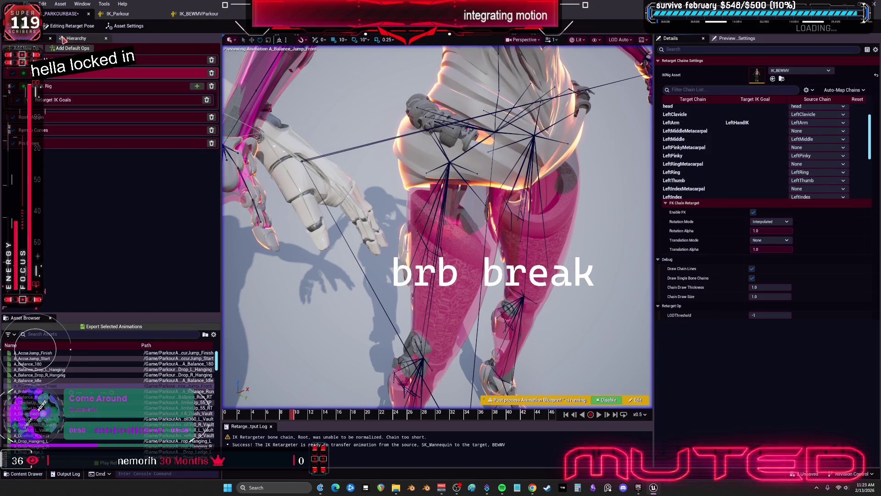
click(74, 27)
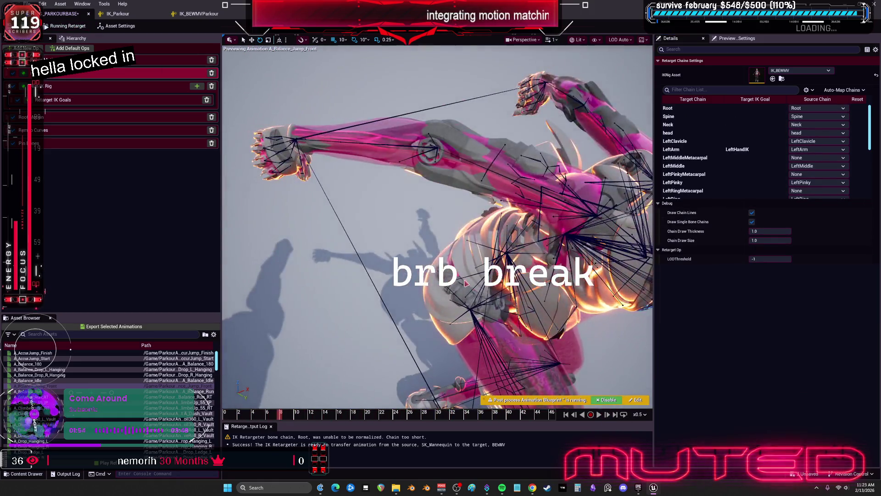
- Pause the retargeted preview, show Asset Settings, then preview A_AccurJump_Finish
click(607, 414)
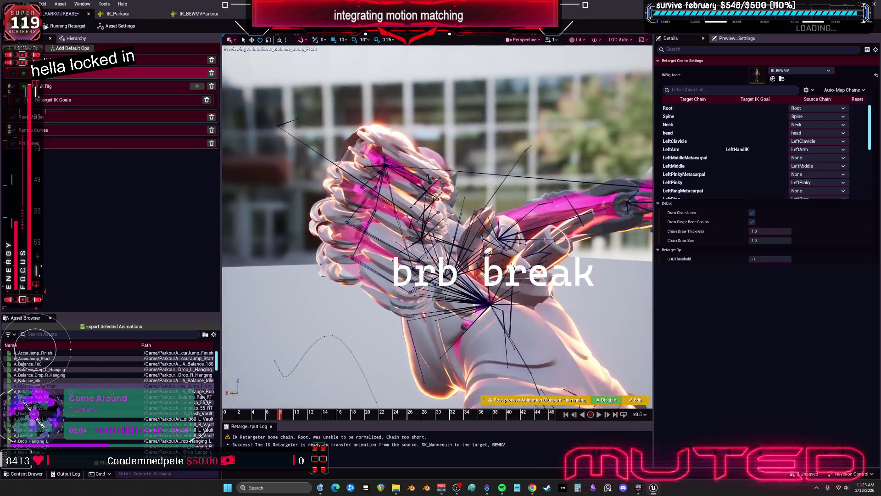
click(117, 26)
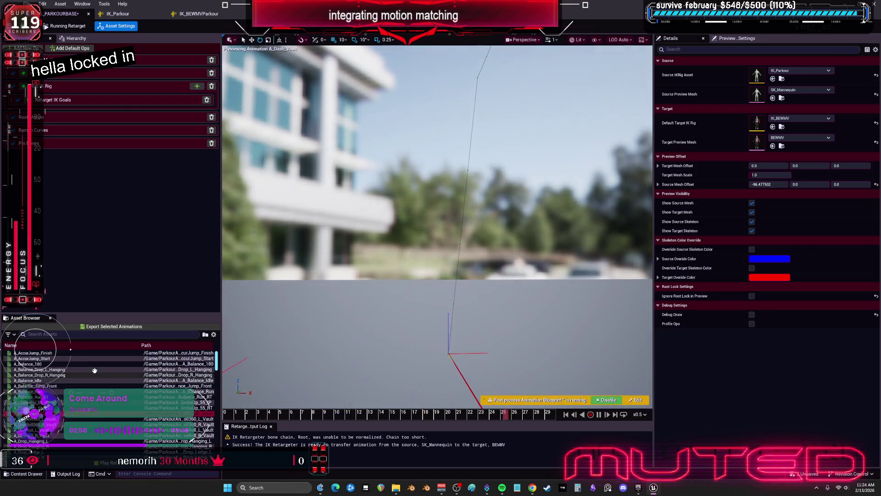
click(74, 354)
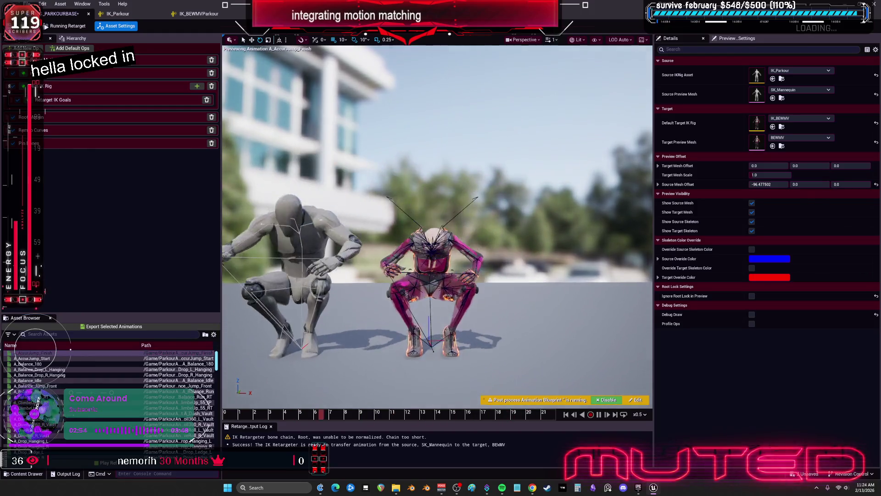
- Preview A_AccurJump_Start, then A_Balance_180, orbiting to centre both characters
click(61, 358)
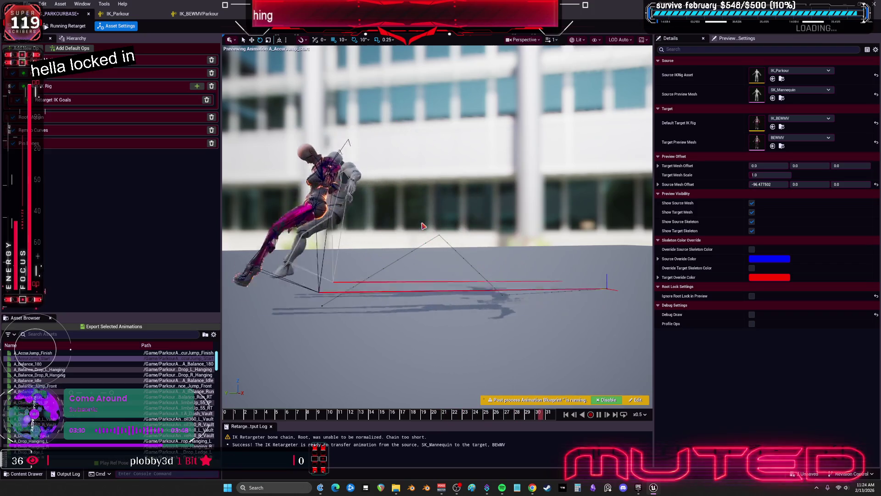
click(43, 364)
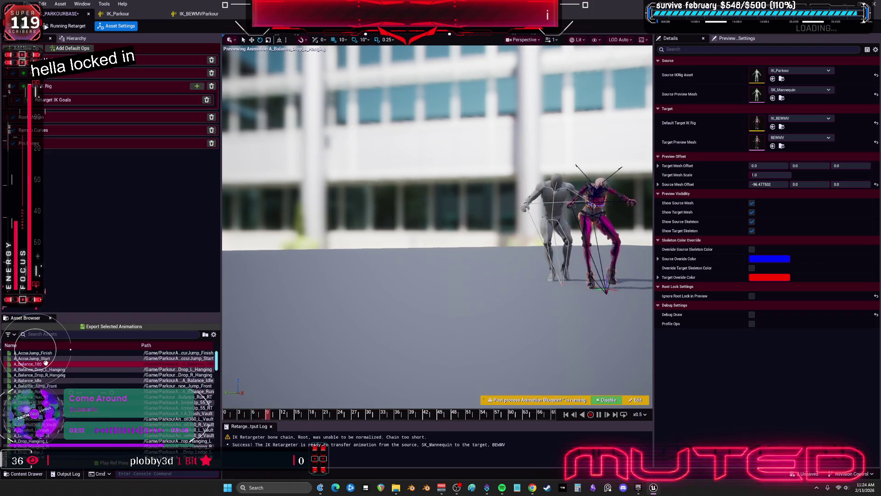
mouse_move(452, 212)
mouse_down()
mouse_move(413, 216)
mouse_move(413, 175)
mouse_up()
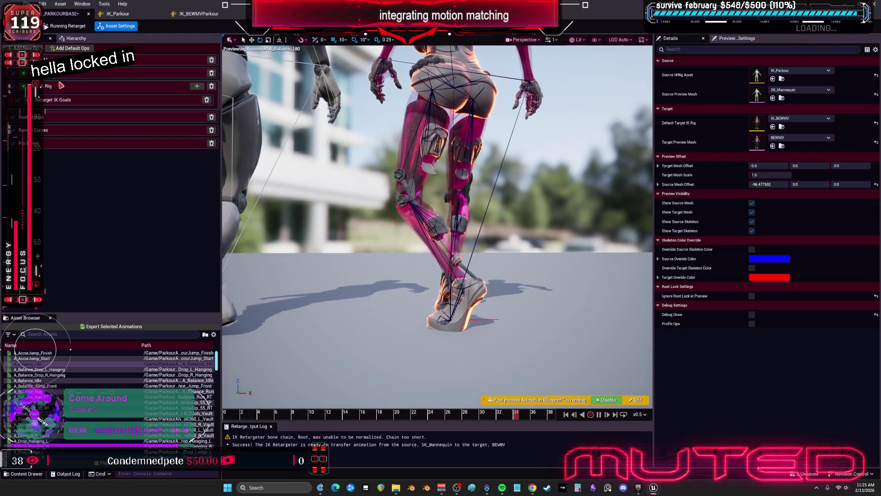
click(138, 59)
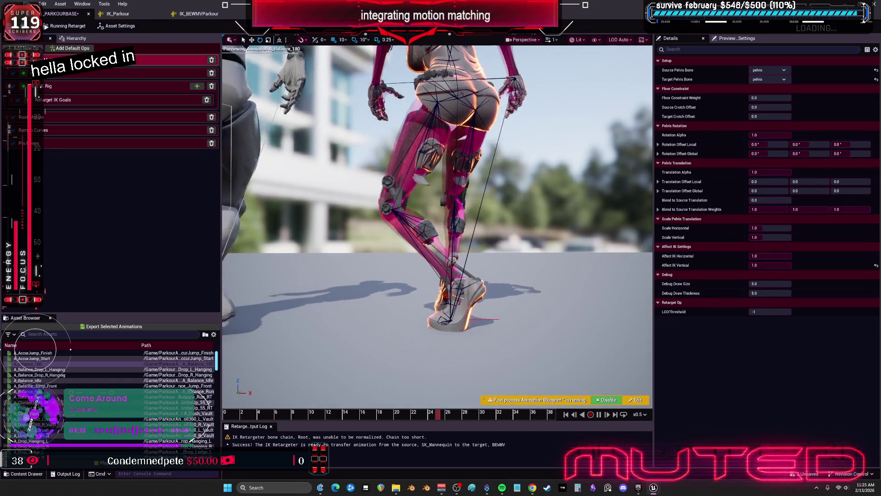
- Set the Root chain to One to One rotation and Absolute translation
click(66, 75)
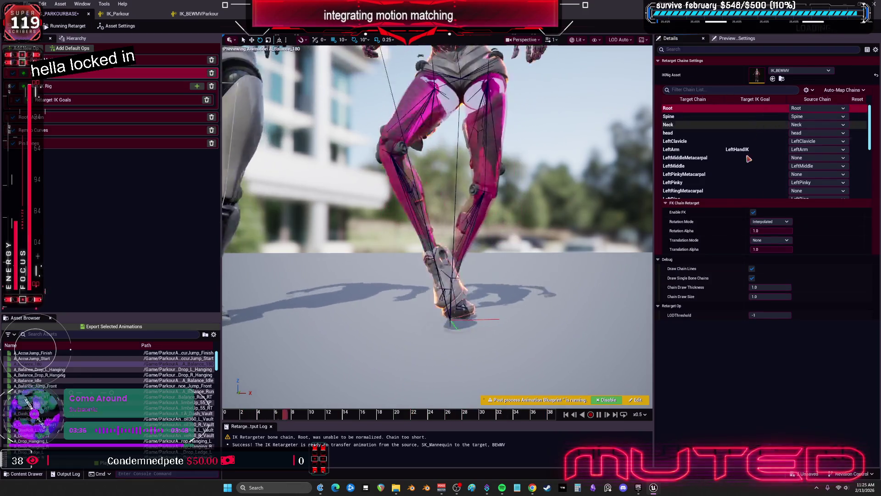
click(771, 221)
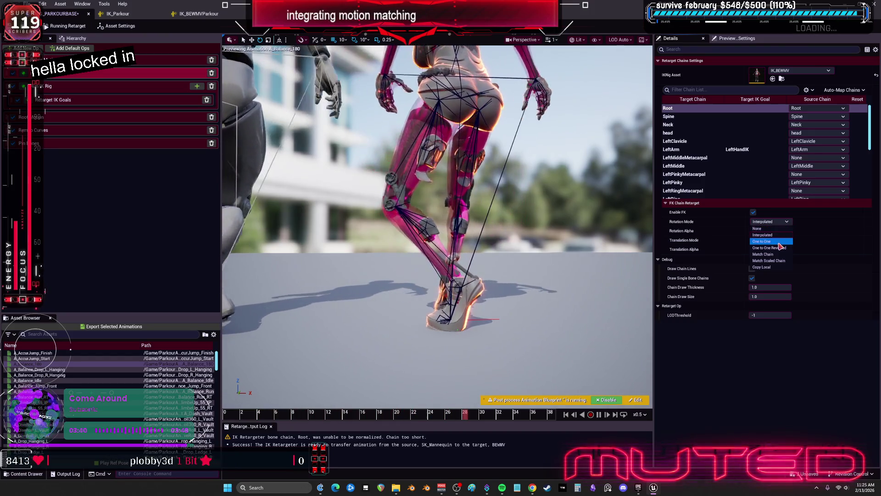
click(779, 242)
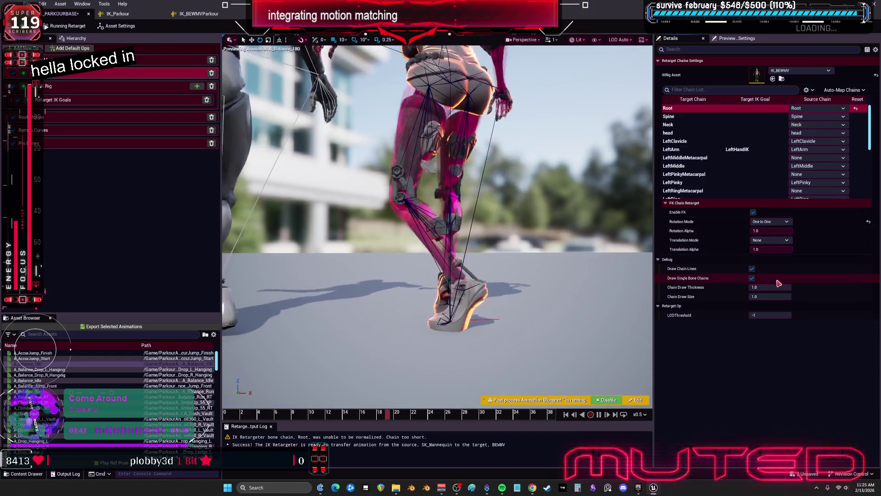
click(772, 240)
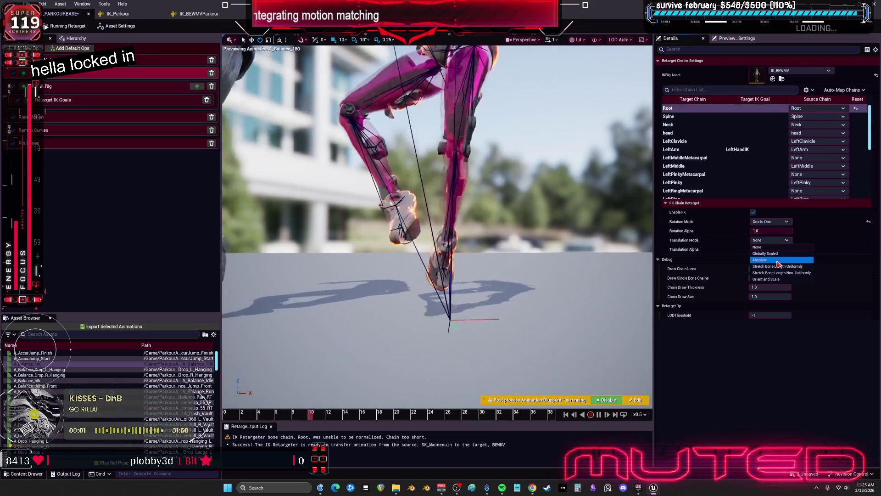
click(779, 260)
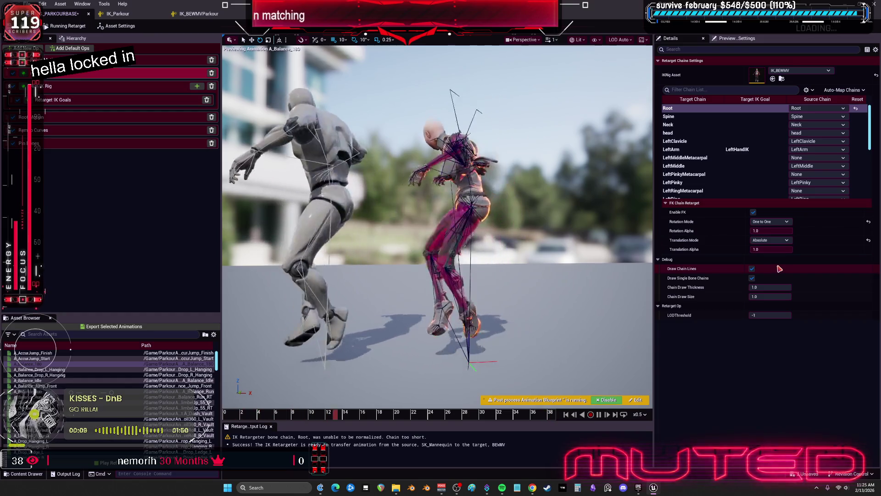
- Try Absolute and Orient and Scale on the Spine chain, then set its translation to None
click(734, 117)
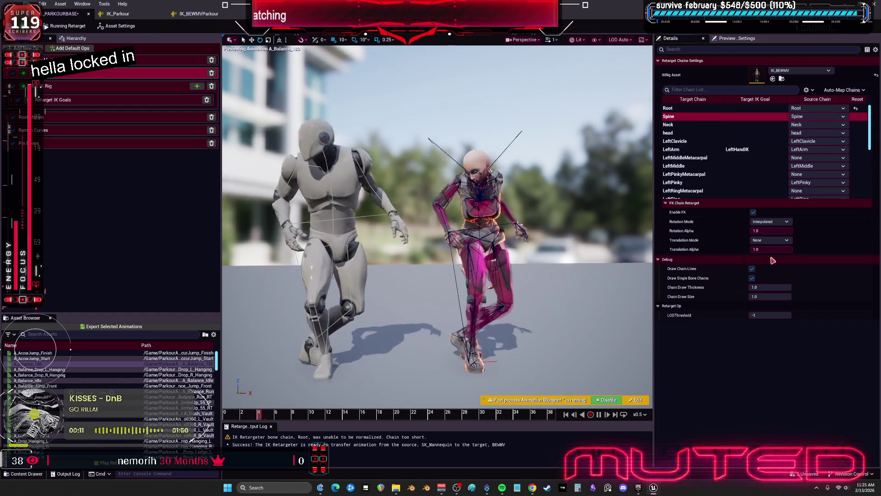
click(771, 240)
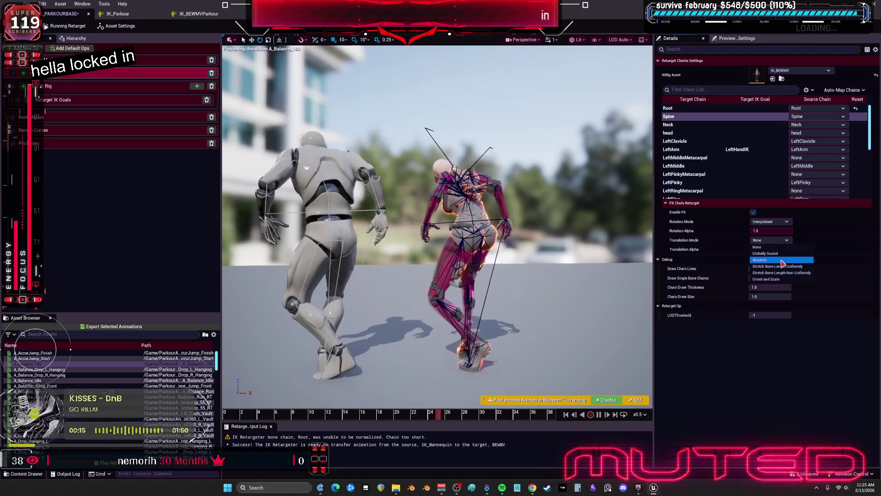
click(782, 261)
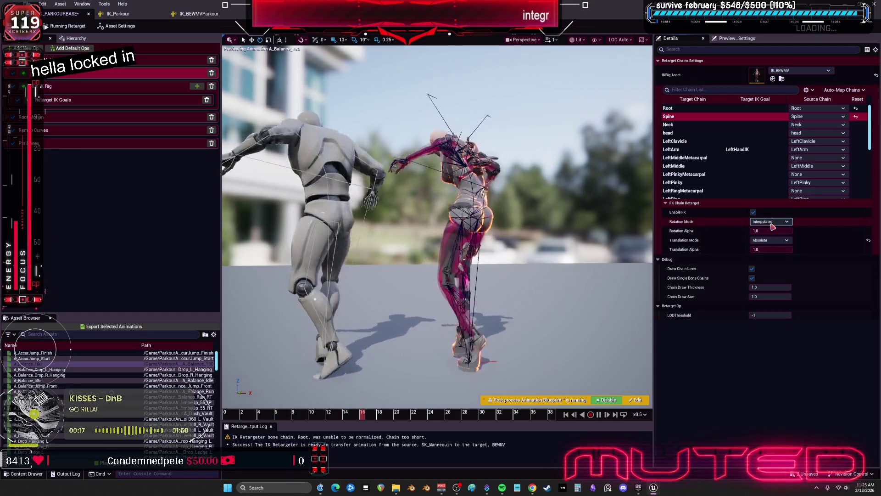
click(771, 240)
click(786, 278)
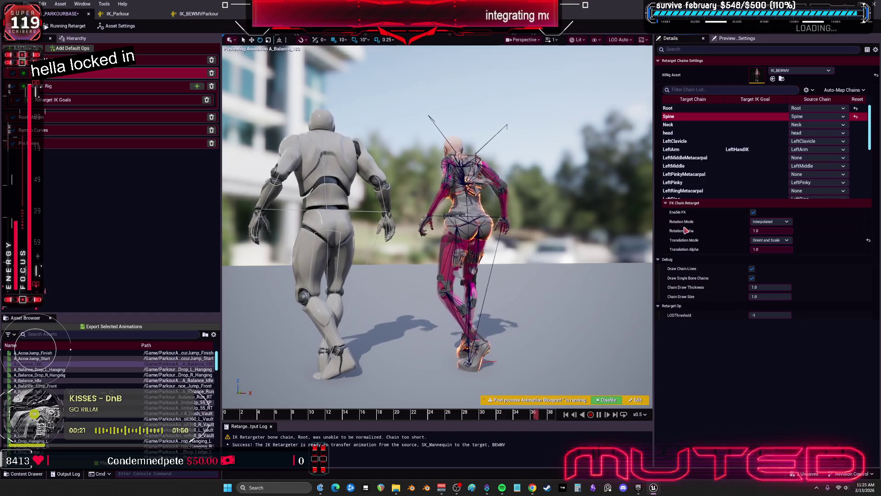
mouse_move(686, 244)
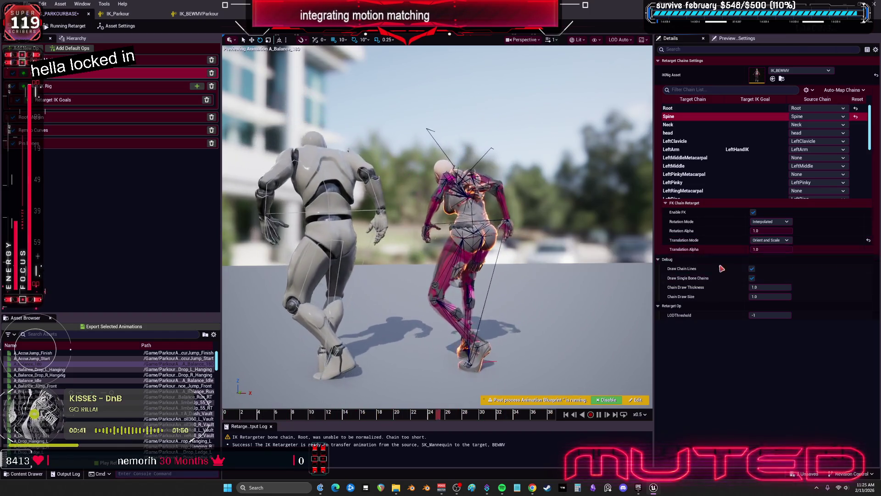
click(770, 240)
click(757, 247)
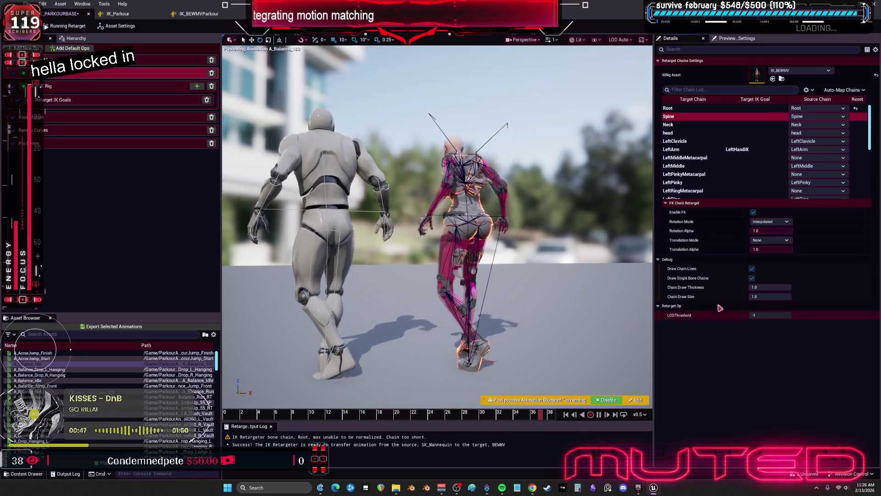
- Give the LeftArm chain One to One rotation and Orient and Scale translation
click(701, 150)
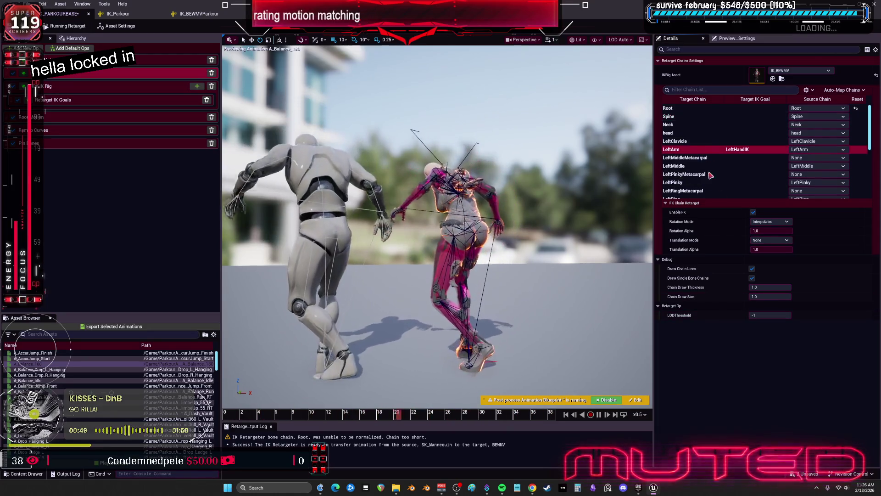
click(771, 240)
click(776, 253)
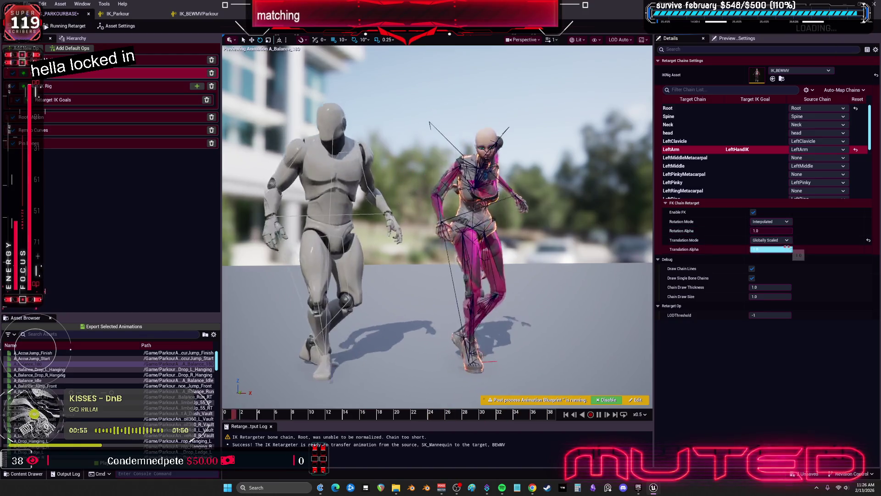
click(780, 222)
click(771, 235)
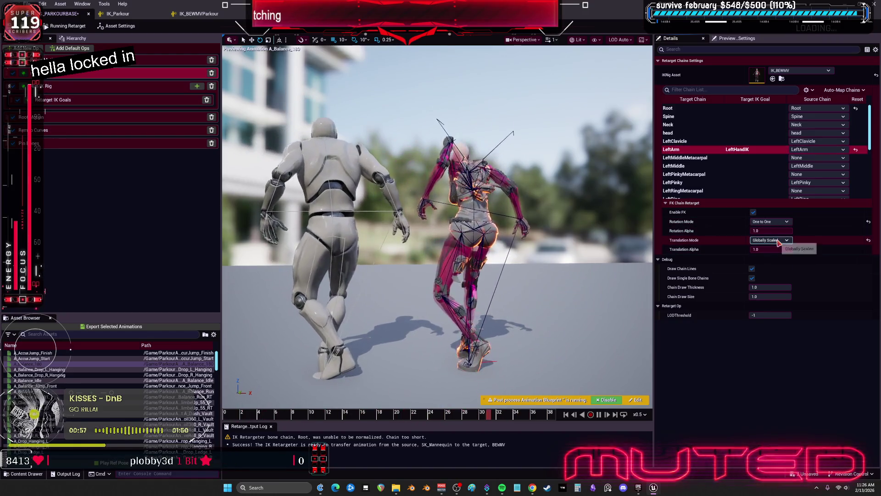
click(781, 240)
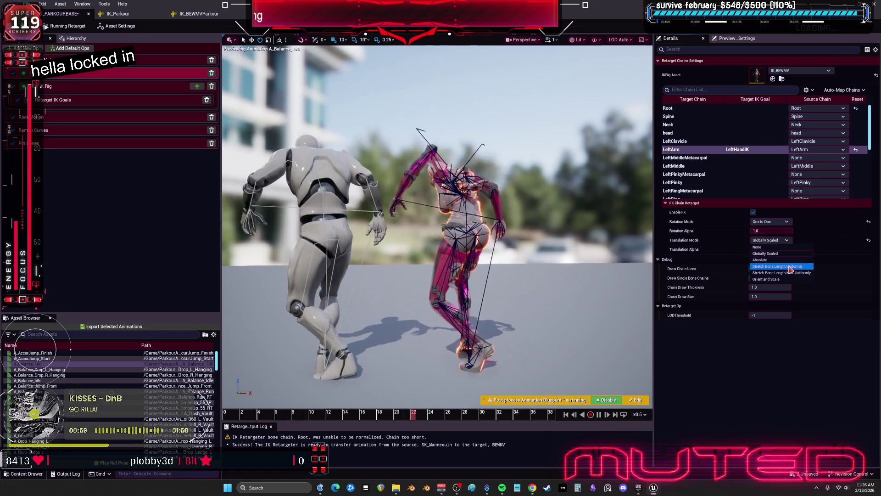
click(793, 279)
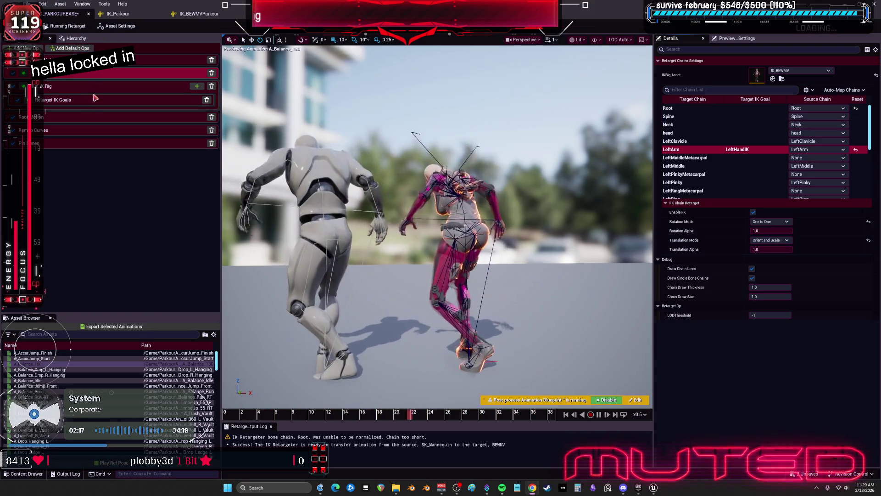
click(72, 121)
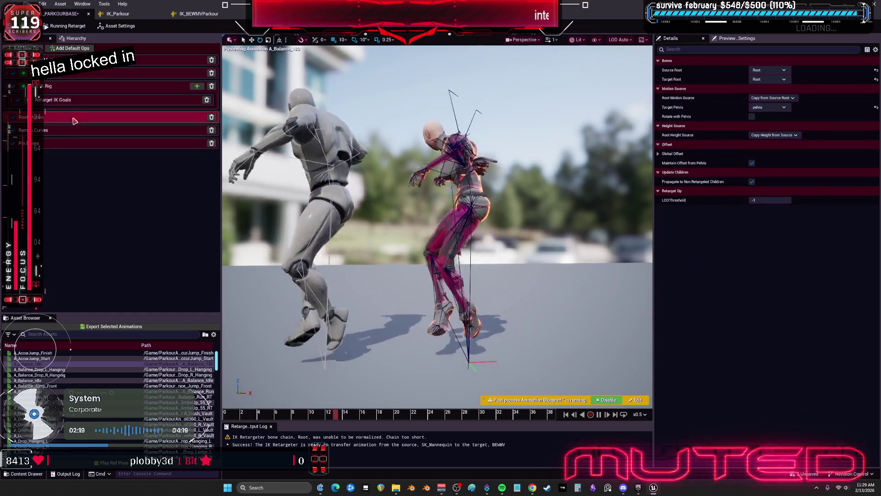
click(171, 15)
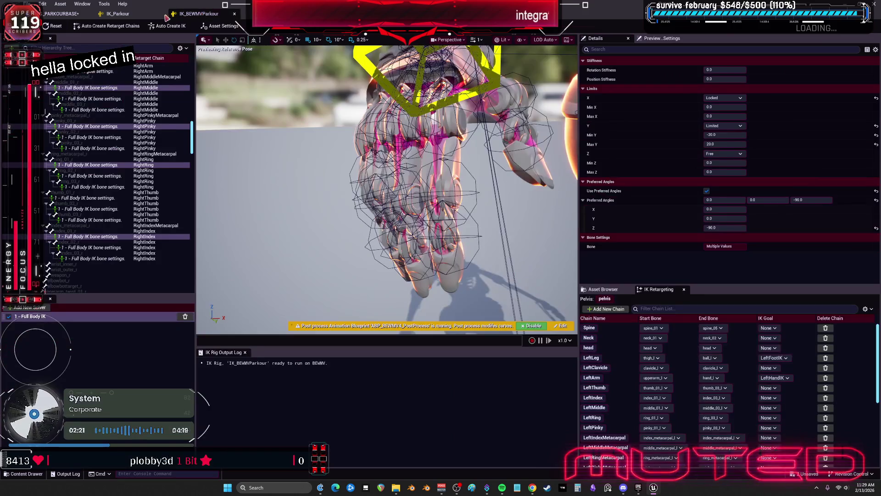
mouse_move(183, 14)
mouse_down()
mouse_move(175, 16)
mouse_move(401, 190)
mouse_move(396, 260)
mouse_up()
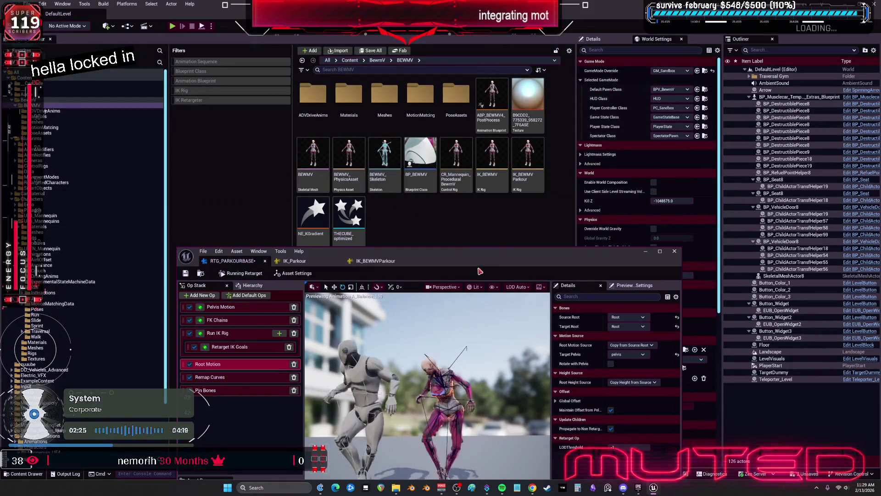
click(350, 60)
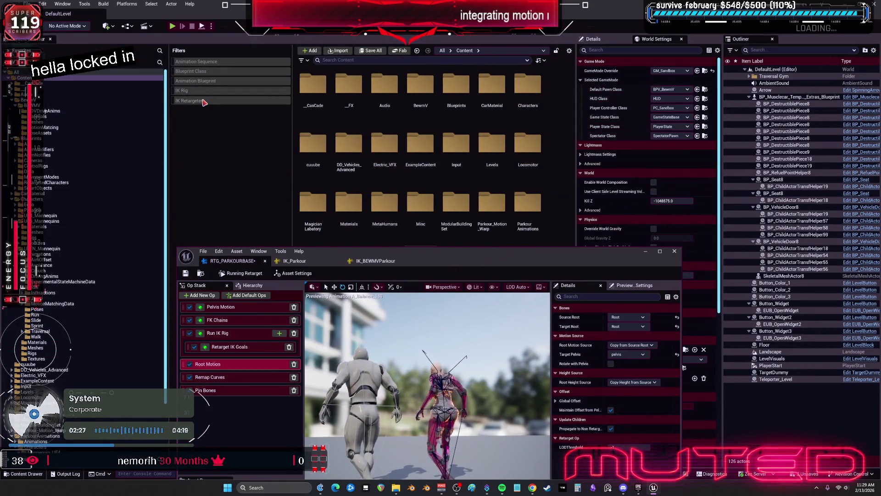
click(204, 101)
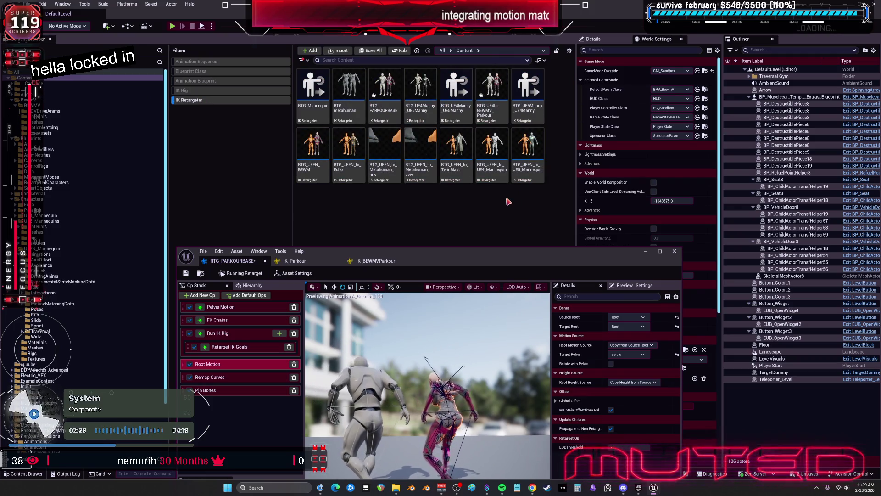
double_click(313, 146)
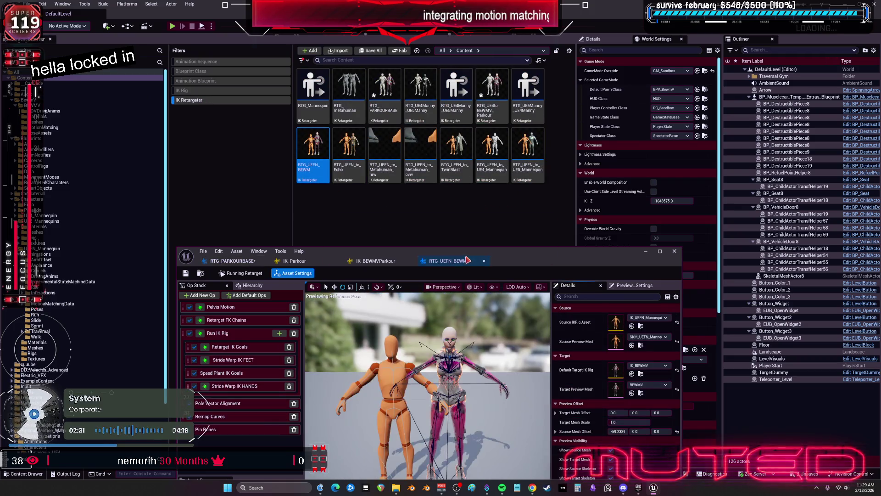
double_click(468, 253)
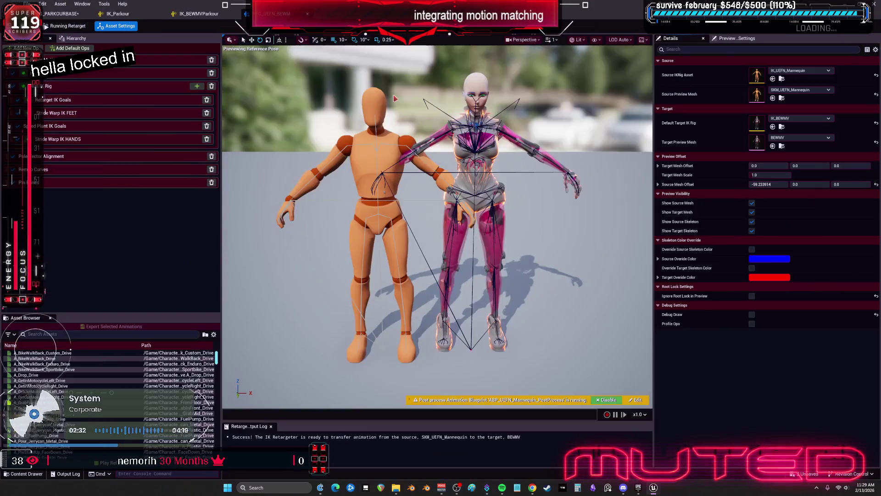
click(90, 114)
drag(64, 14, 164, 184)
click(235, 14)
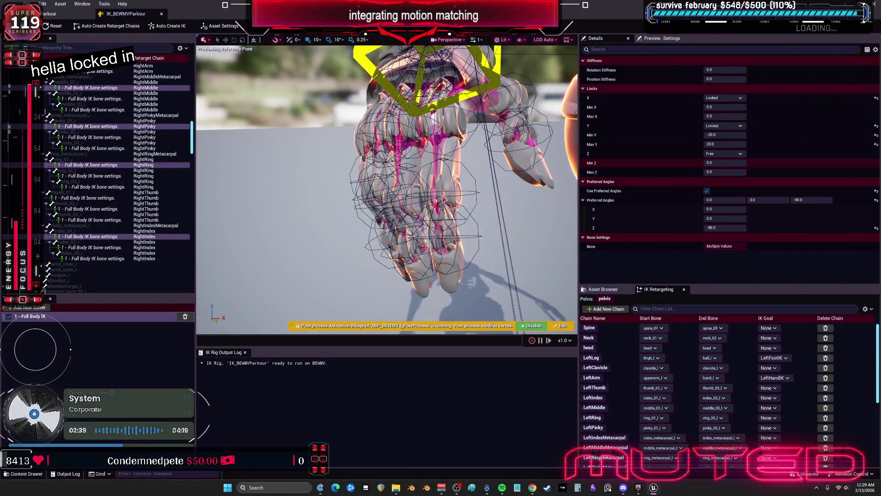
mouse_move(654, 488)
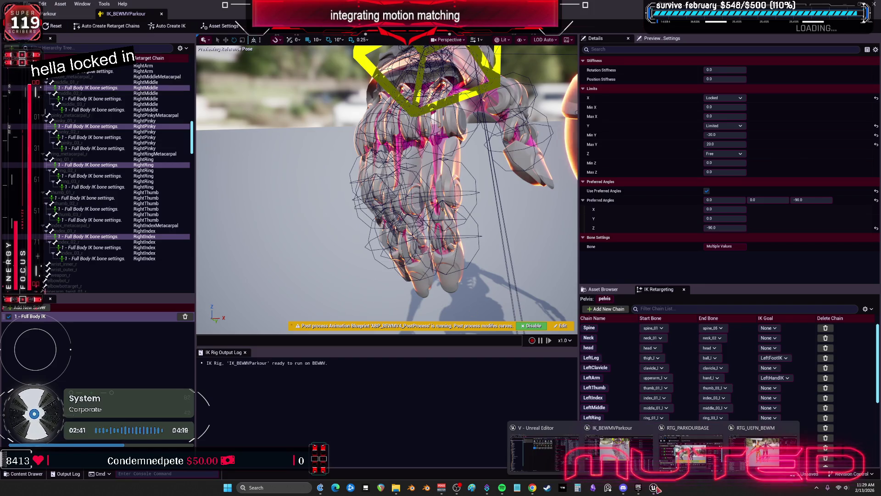
click(528, 452)
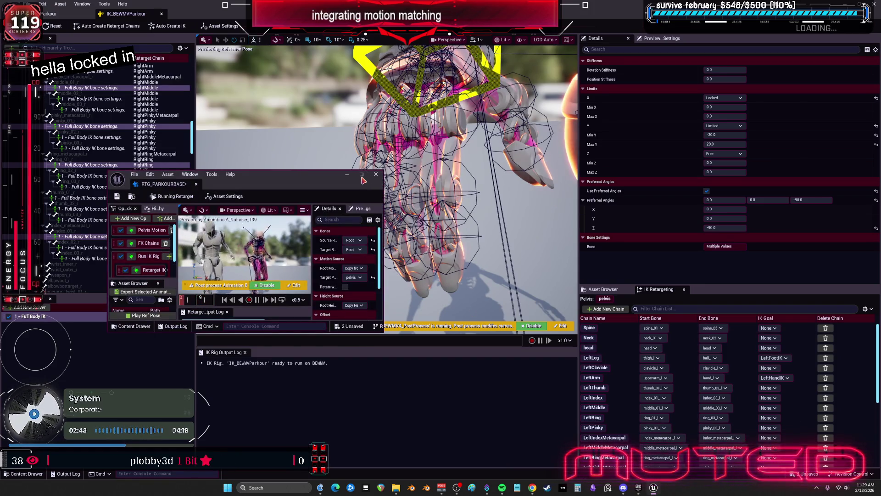
drag(160, 184, 199, 18)
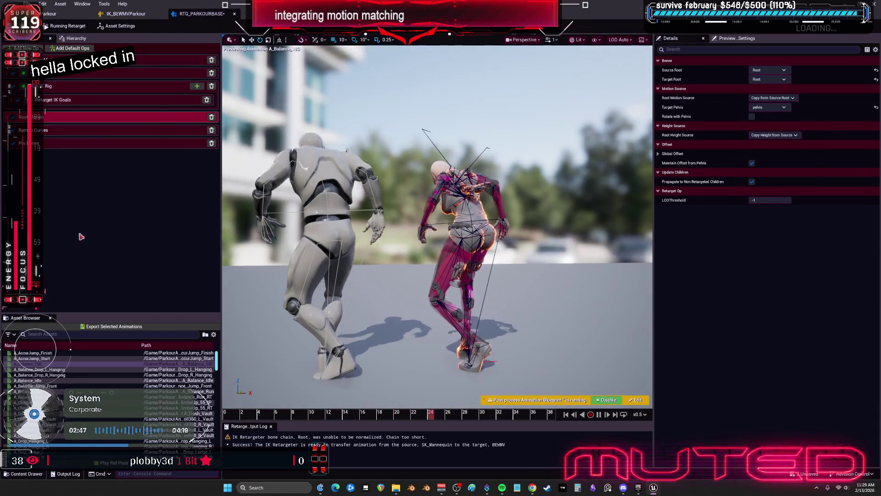
click(90, 75)
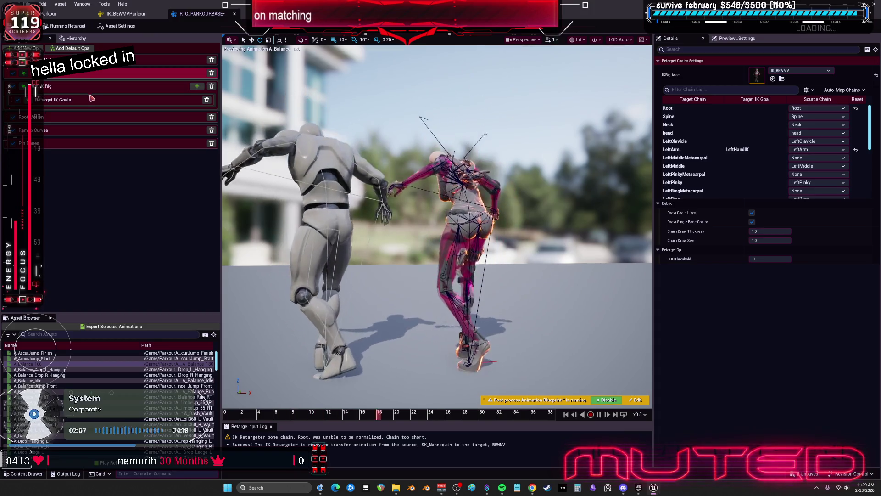
- Review the retargeter's IK Goals, Chains, op list and Asset Settings, then switch to IK_BEWMVParkour
click(71, 50)
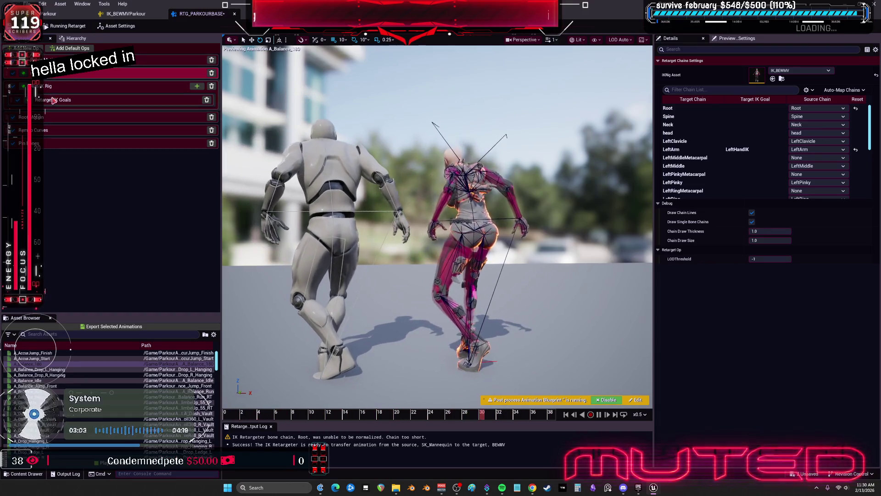
click(55, 101)
click(48, 86)
click(46, 73)
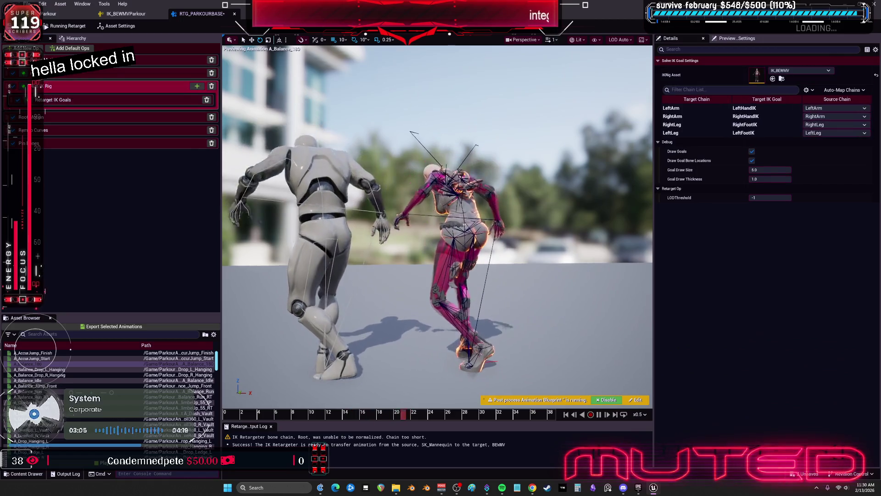
click(23, 48)
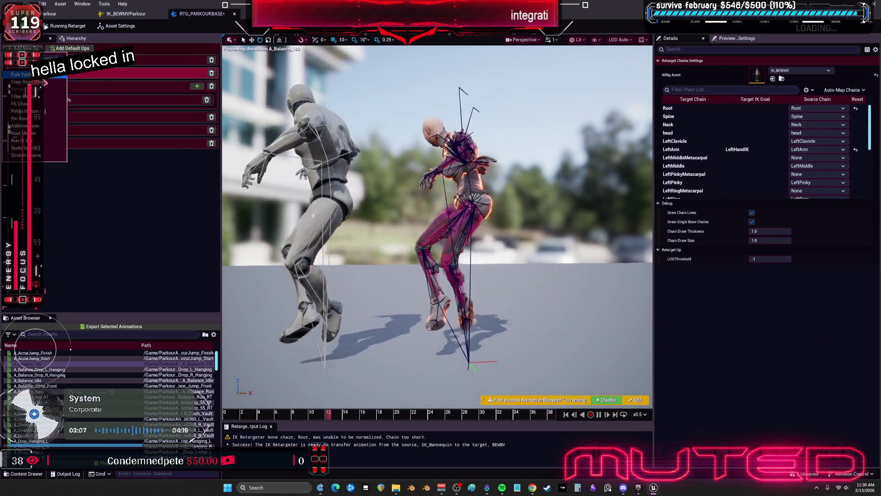
click(87, 201)
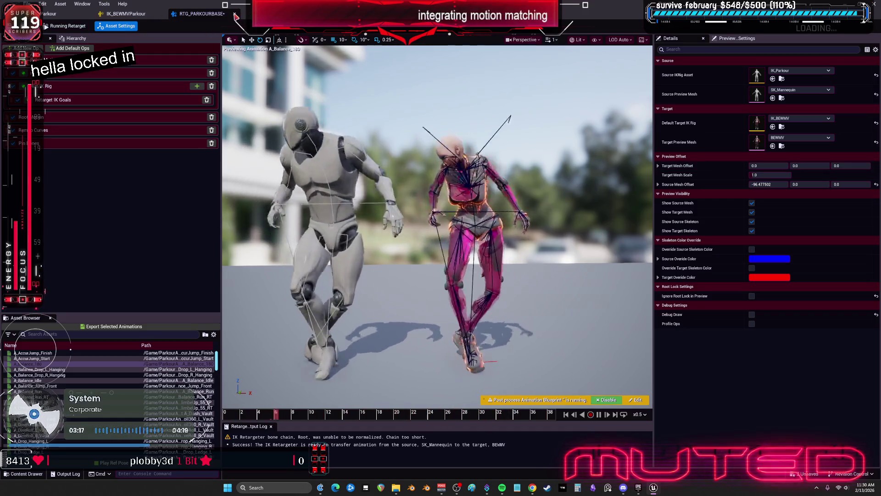
click(122, 13)
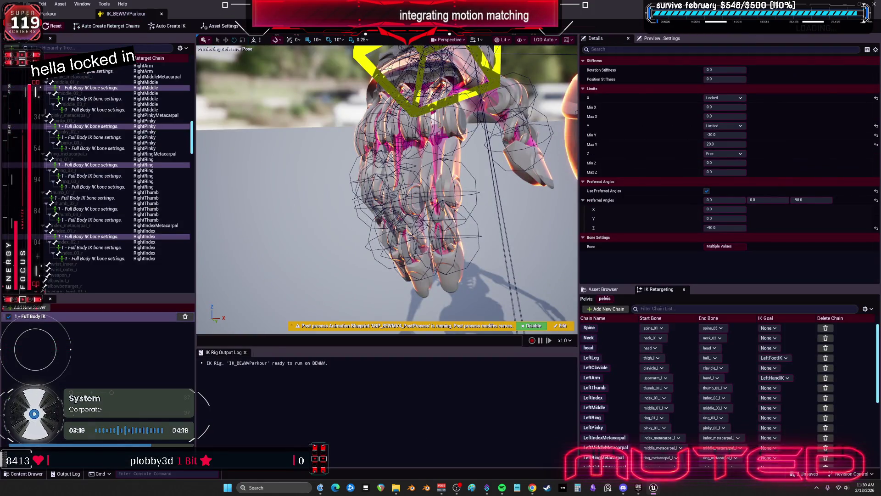
- Delete the old RTG_PARKOURBASE retargeter asset from the Content Browser
key(super+Down)
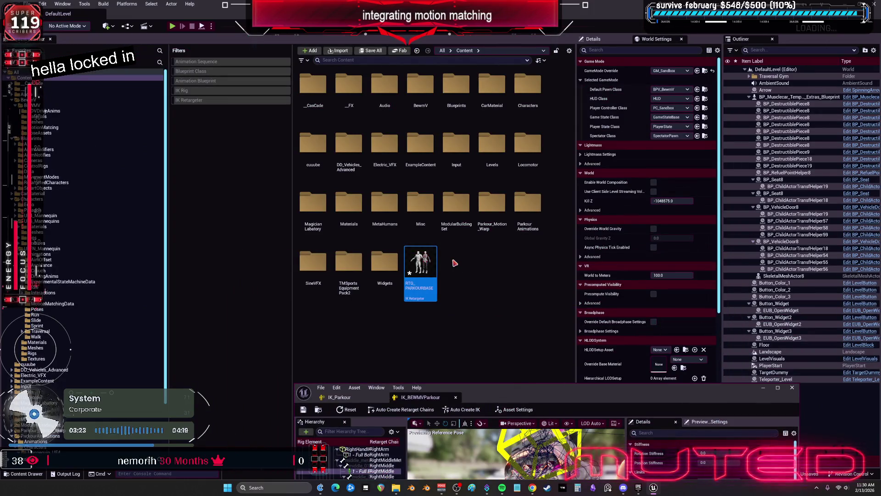
key(Delete)
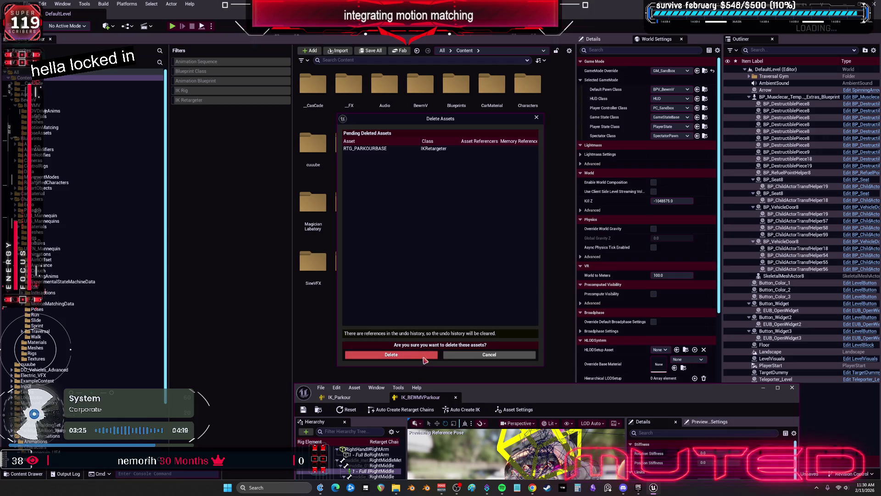
click(427, 356)
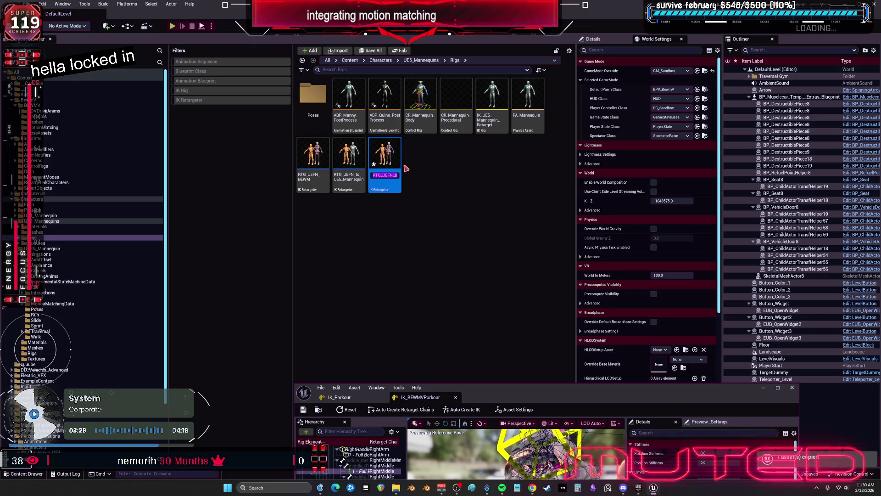
- Name the new retargeter RTGBEWMPARKOUR and open it in the IK Retargeter editor
key(BackSpace)
text(PARKOUR)
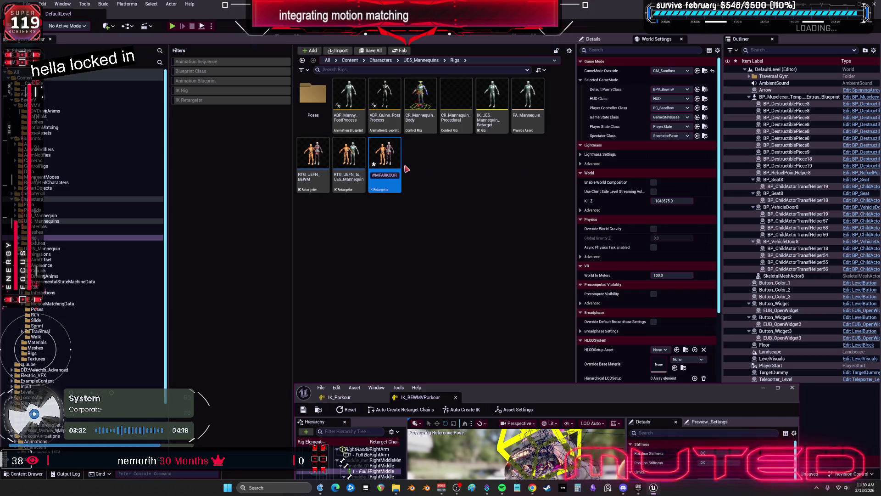
key(ctrl+Left)
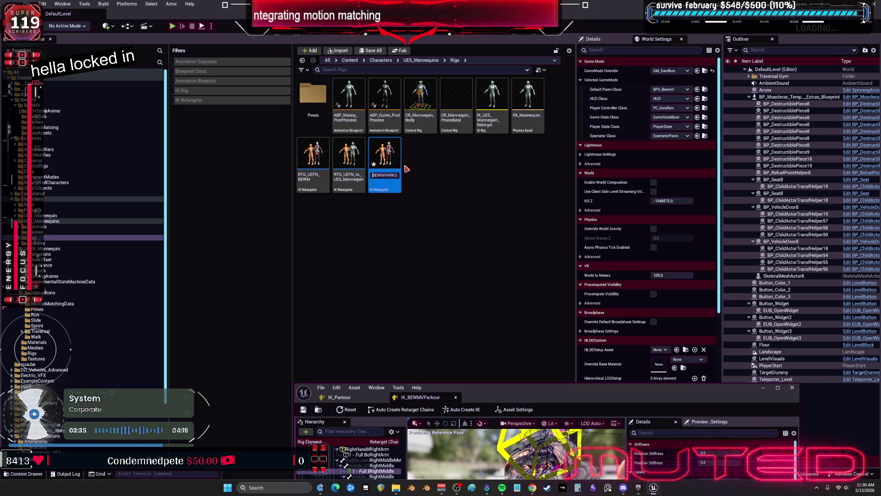
key(Return)
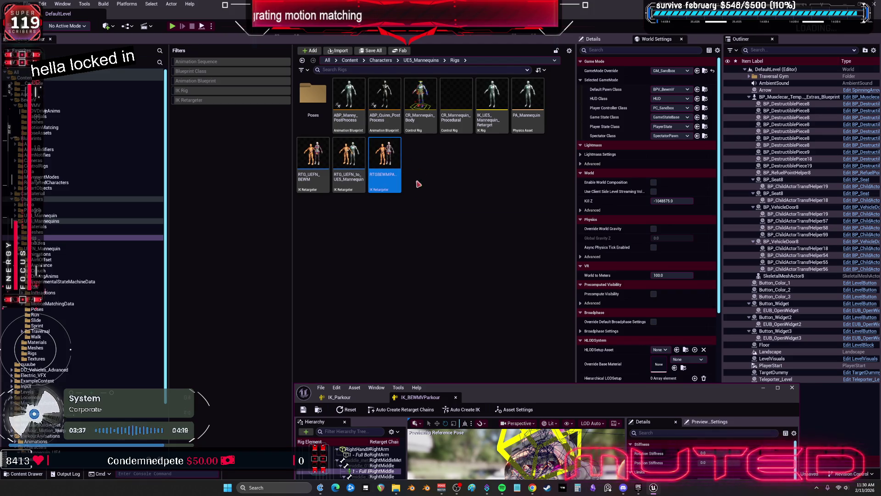
double_click(392, 162)
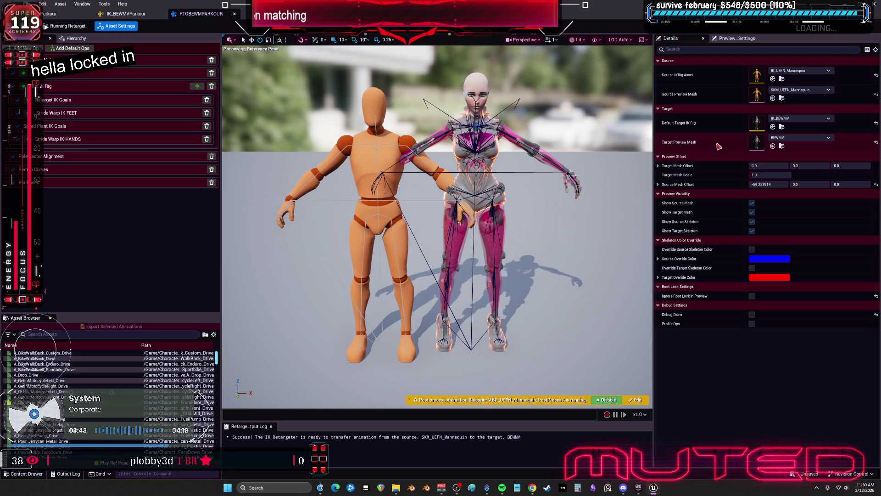
- Set the Source IKRig Asset to IK_Parkour and assign it to all ops
click(802, 72)
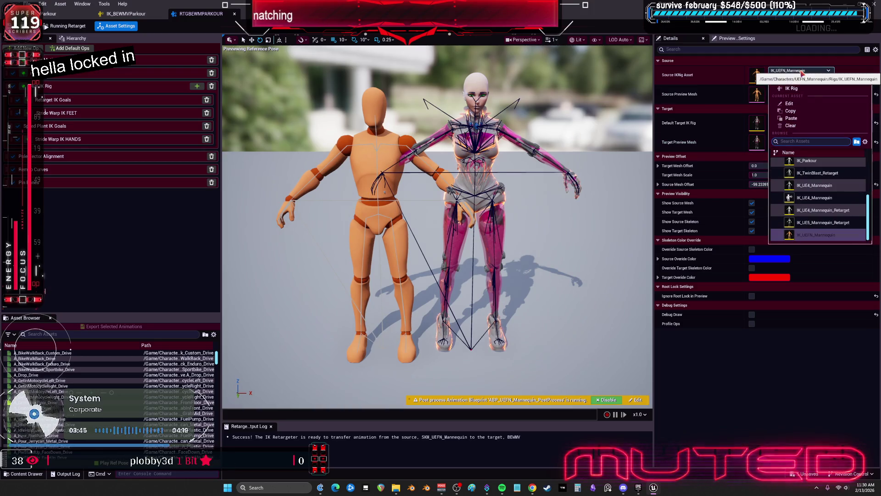
click(832, 208)
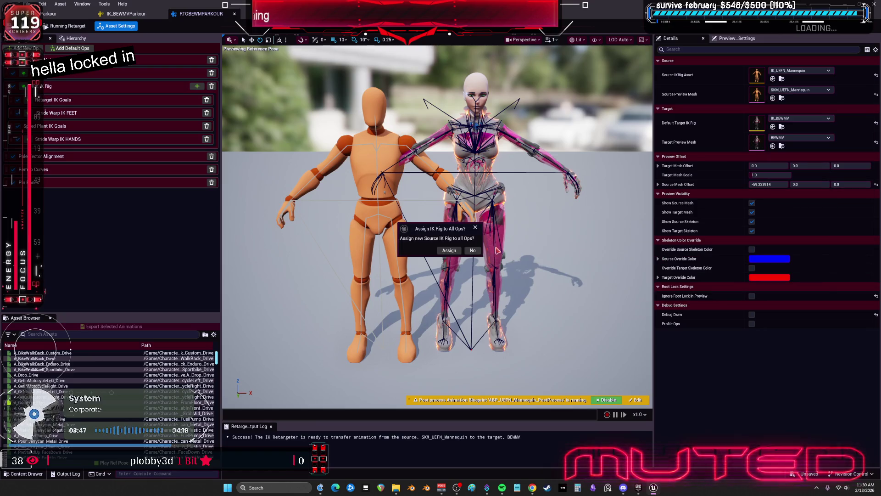
click(450, 250)
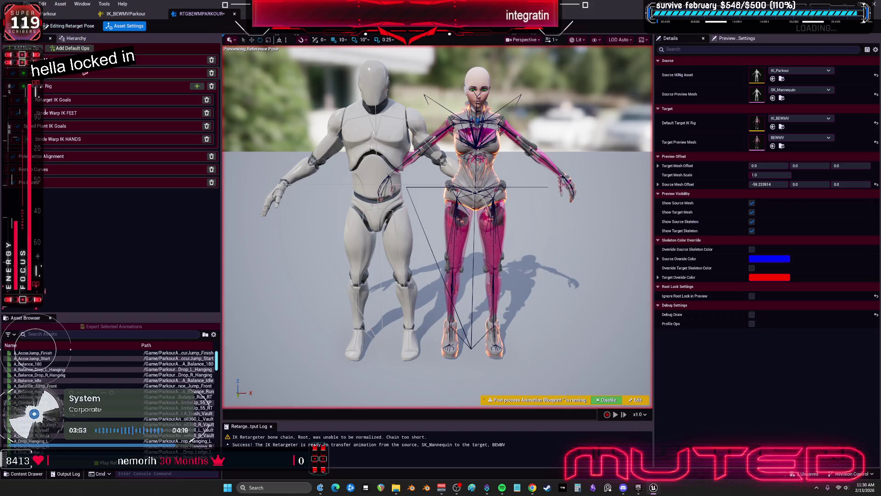
- Select every bone in the Hierarchy and reset the entire retarget pose
click(77, 39)
click(110, 152)
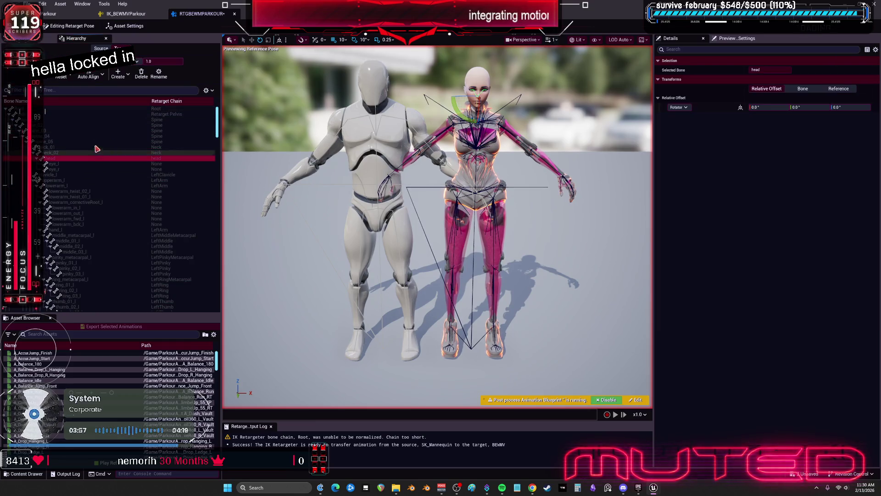
key(ctrl+a)
click(61, 76)
click(86, 105)
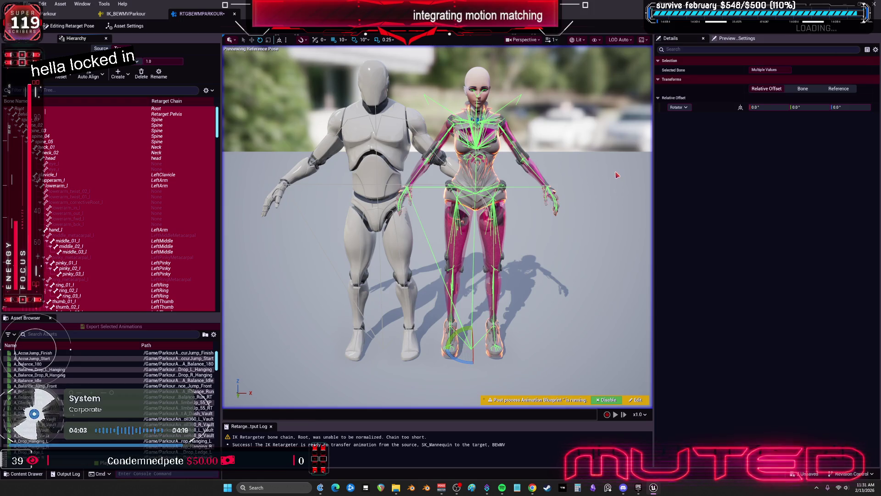
click(93, 154)
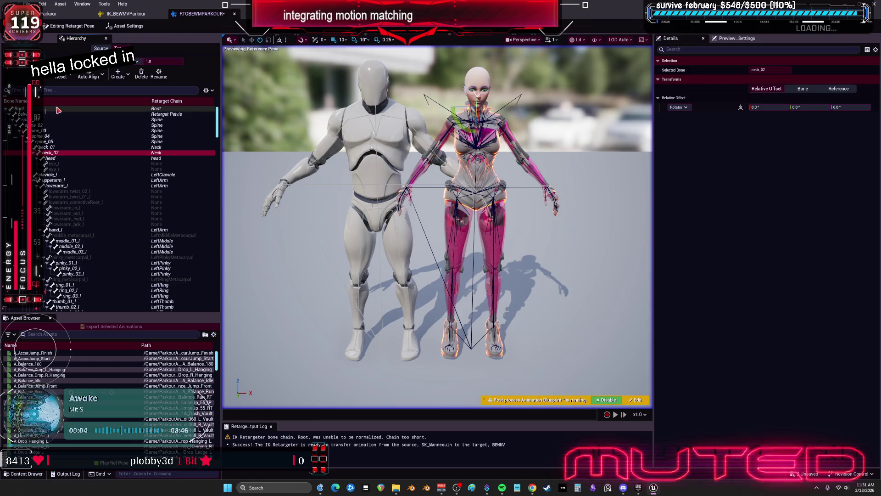
click(57, 110)
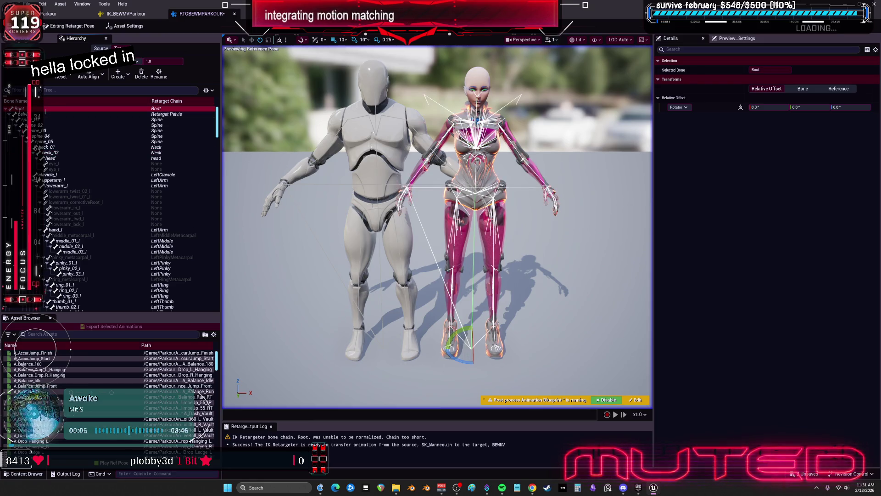
key(f)
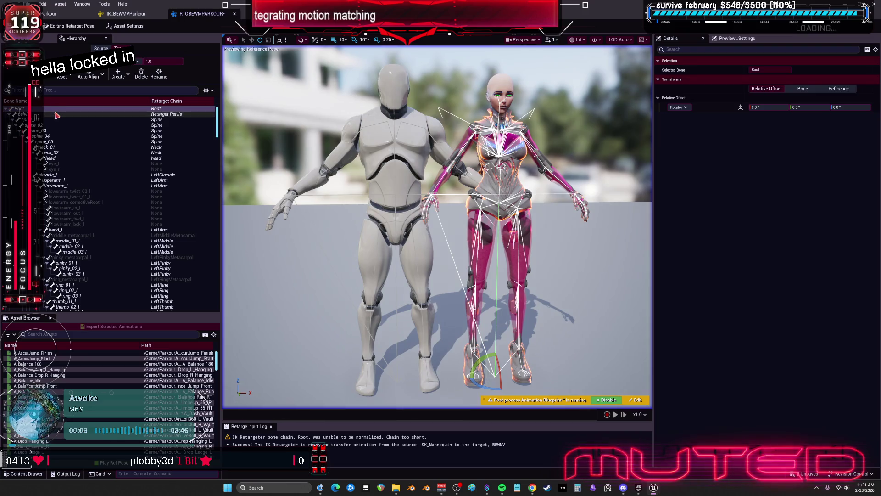
click(57, 114)
key(f)
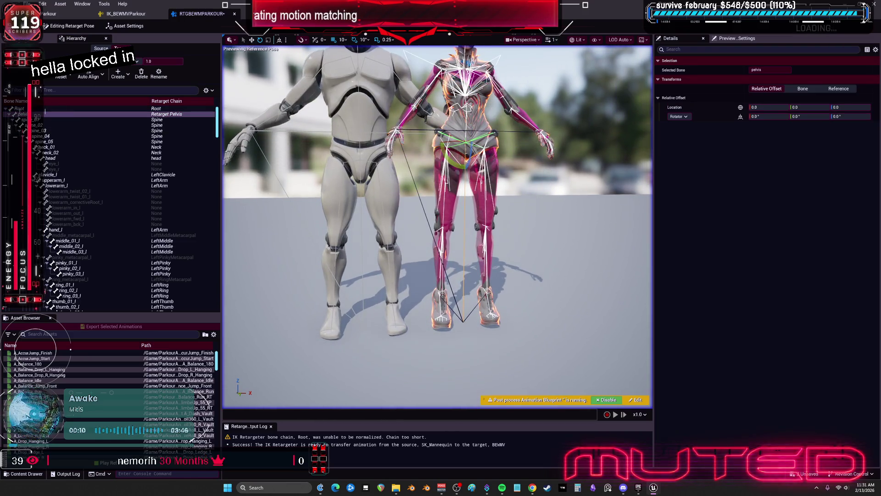
- Auto-align the pelvis bone to the source skeleton
click(106, 78)
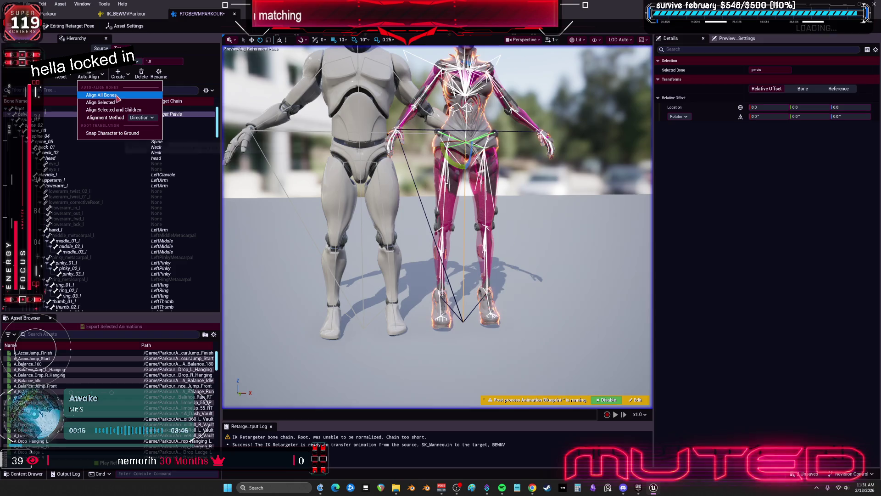
click(117, 96)
drag(411, 175, 285, 183)
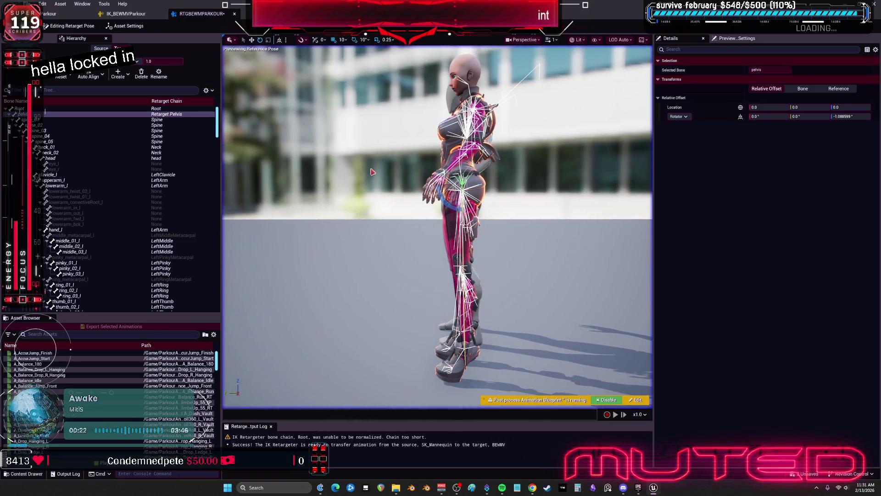
- Select spine_01 through spine_05 and auto-align them to the source skeleton
click(83, 120)
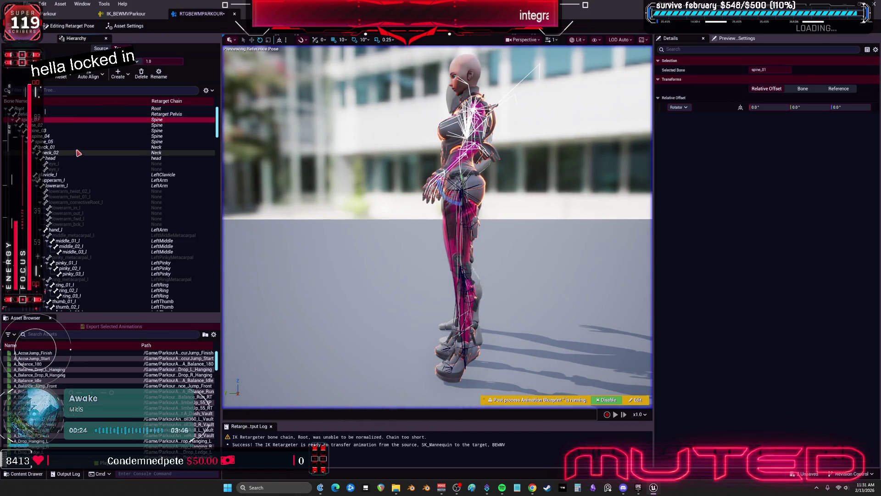
shift+click(73, 141)
click(91, 76)
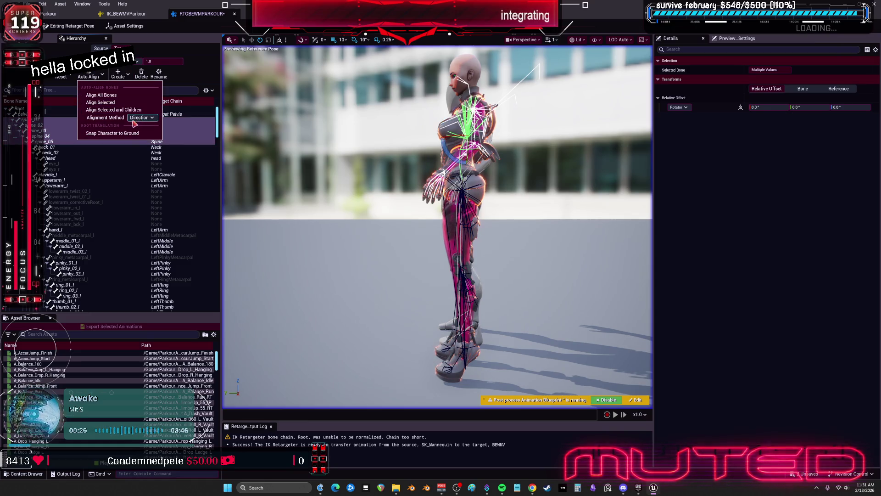
click(100, 102)
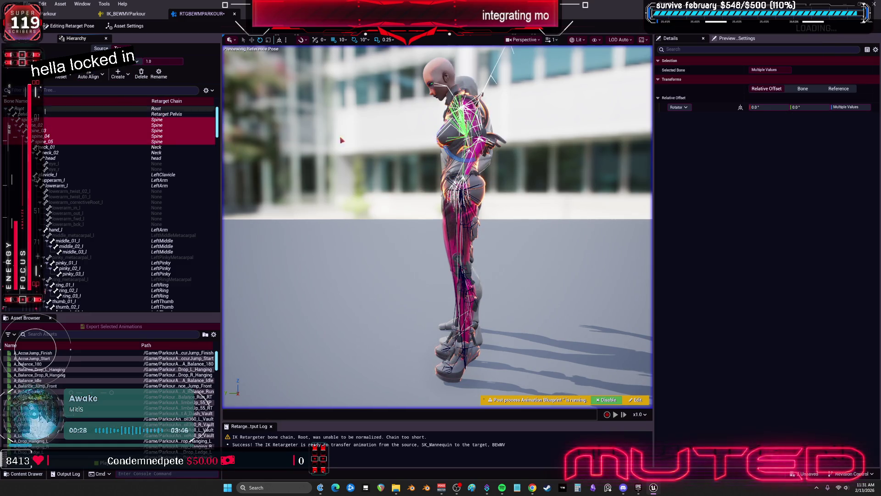
click(98, 76)
click(100, 106)
mouse_move(526, 177)
mouse_down()
mouse_move(514, 192)
mouse_move(463, 179)
mouse_move(450, 142)
mouse_up()
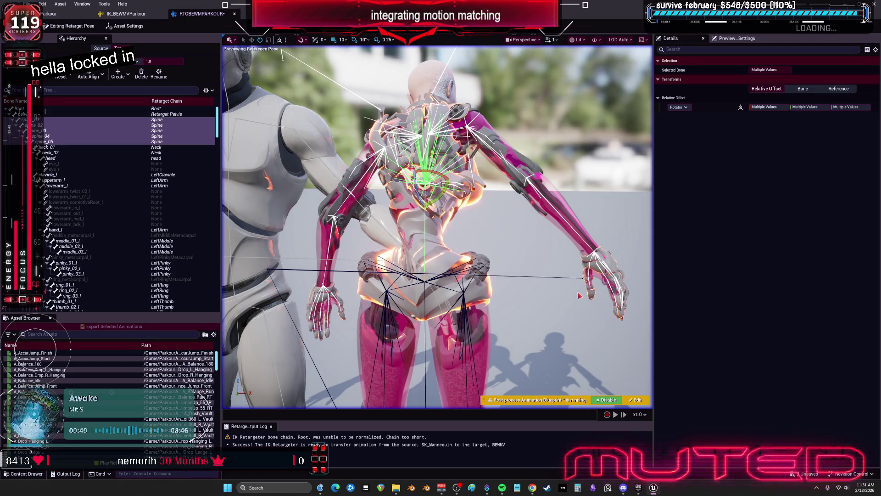
- Reset the selected spine bones and realign them with the default method
click(69, 75)
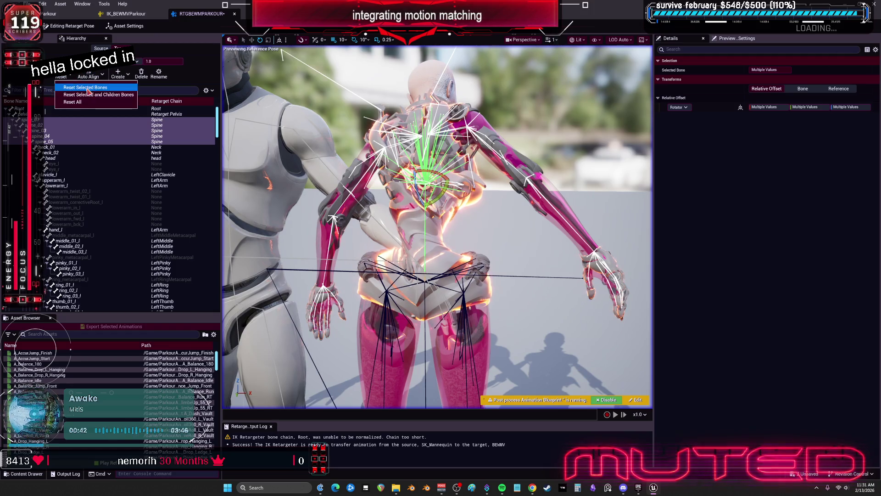
click(88, 88)
click(88, 75)
click(110, 105)
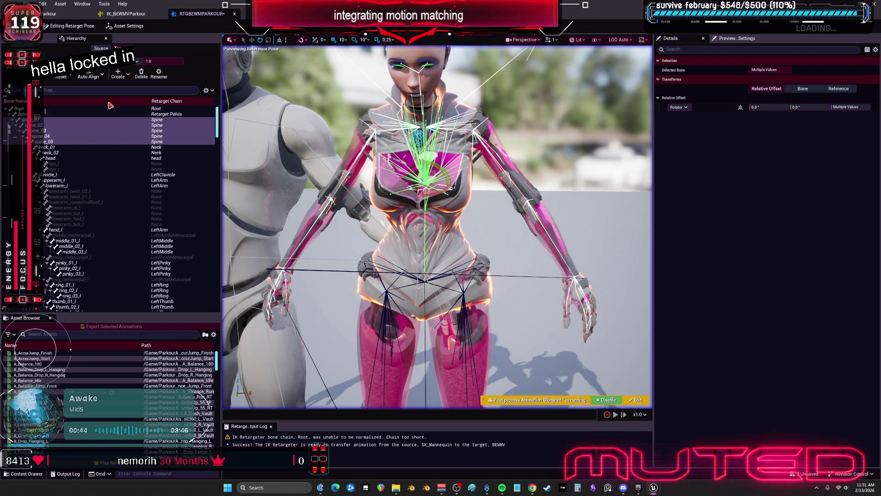
mouse_move(571, 165)
mouse_down()
mouse_move(515, 170)
mouse_move(550, 167)
mouse_move(542, 169)
mouse_move(539, 136)
mouse_move(542, 151)
mouse_up()
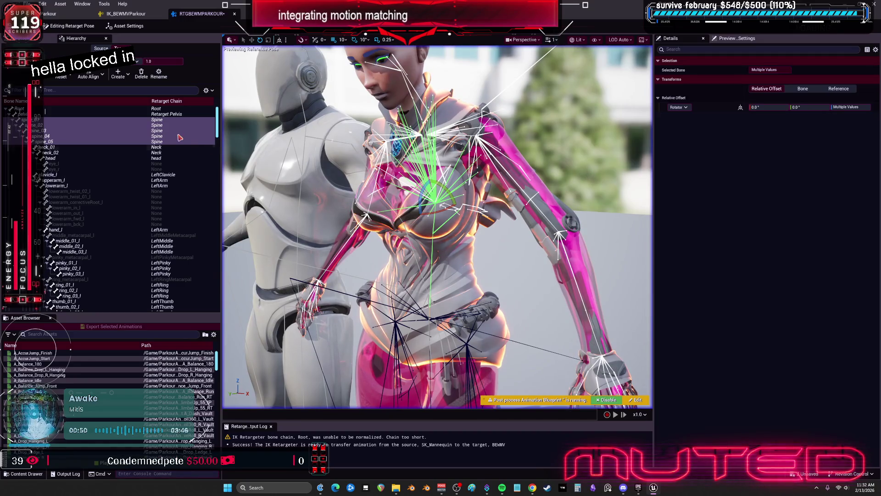
- Realign the selected spine bones using the Local Rotation Axes alignment method
click(102, 77)
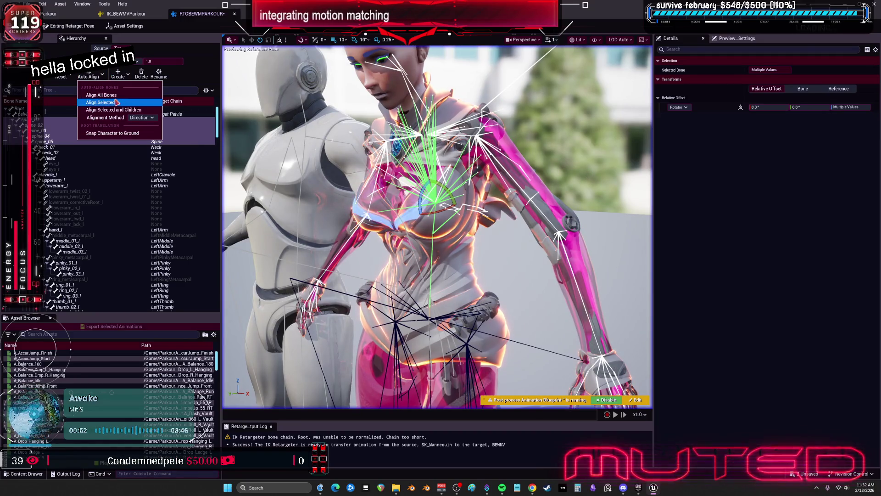
click(141, 118)
click(152, 133)
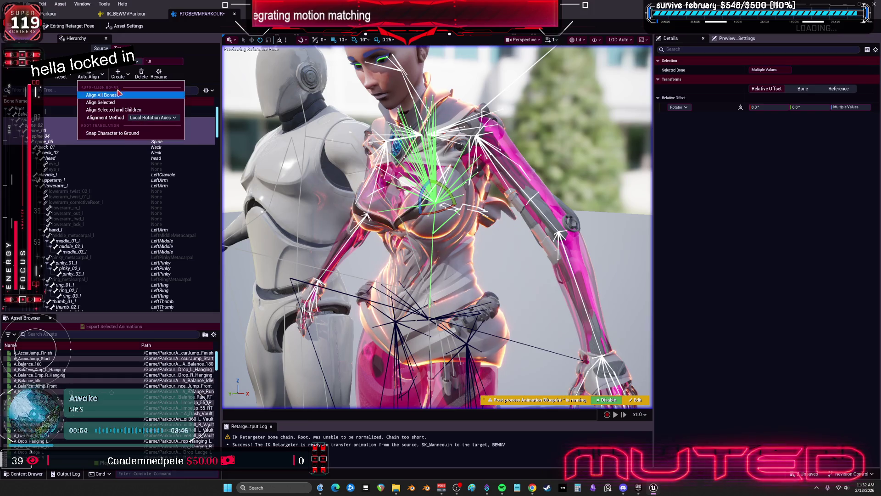
click(111, 103)
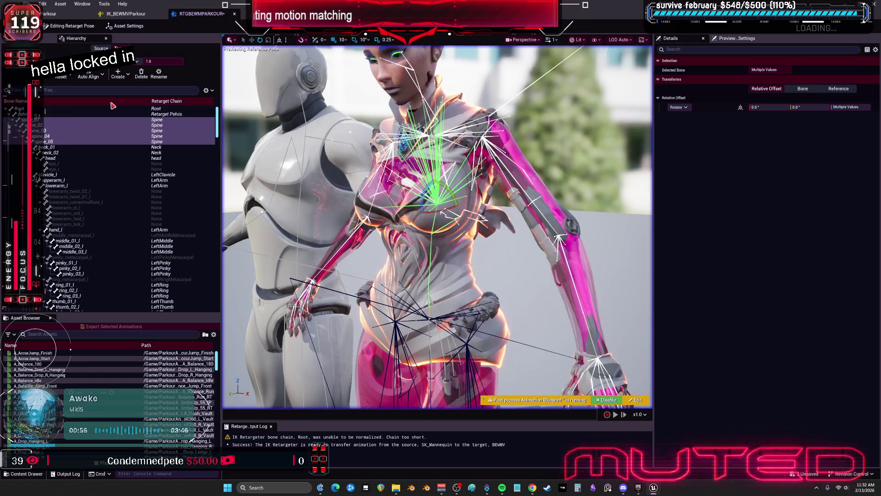
scroll(544, 128, down, 4)
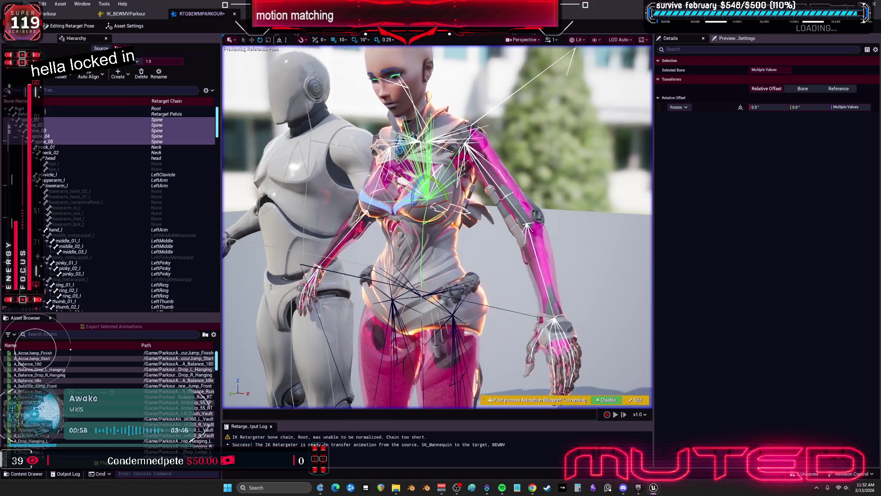
click(89, 79)
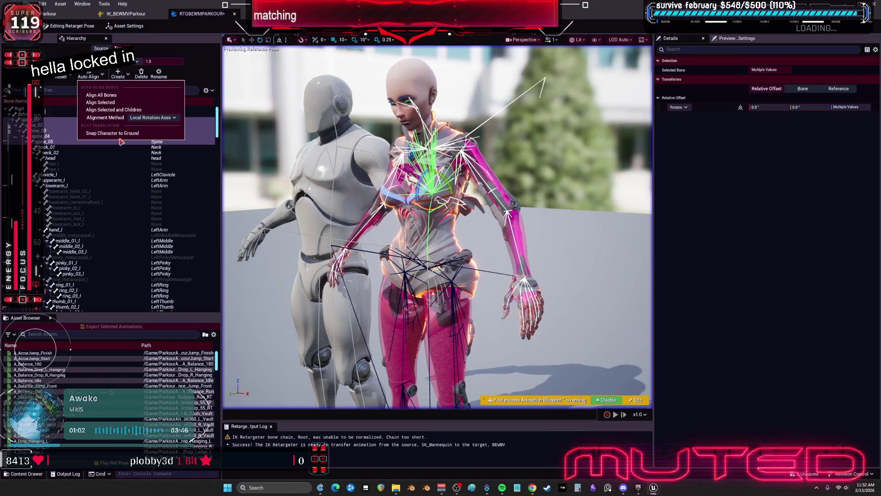
- Select spine_01 through the head bone and auto-align them to the source
click(59, 158)
shift+click(48, 122)
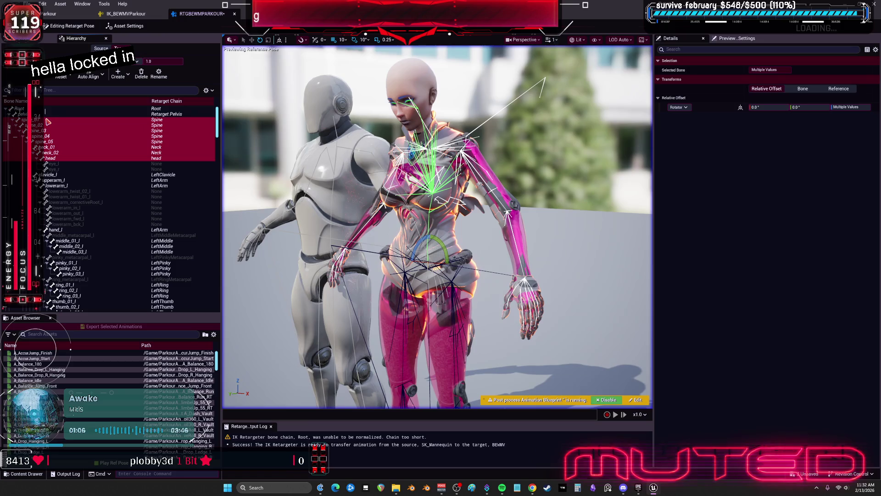
click(101, 73)
click(114, 103)
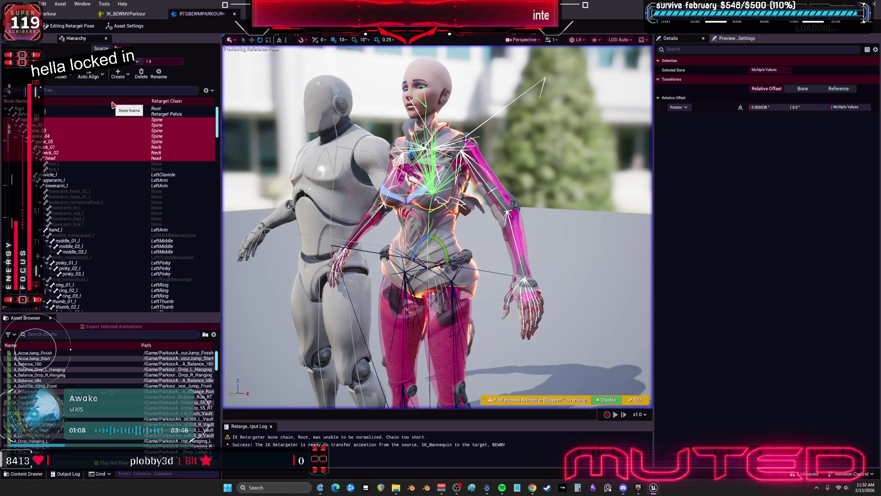
click(102, 75)
click(149, 118)
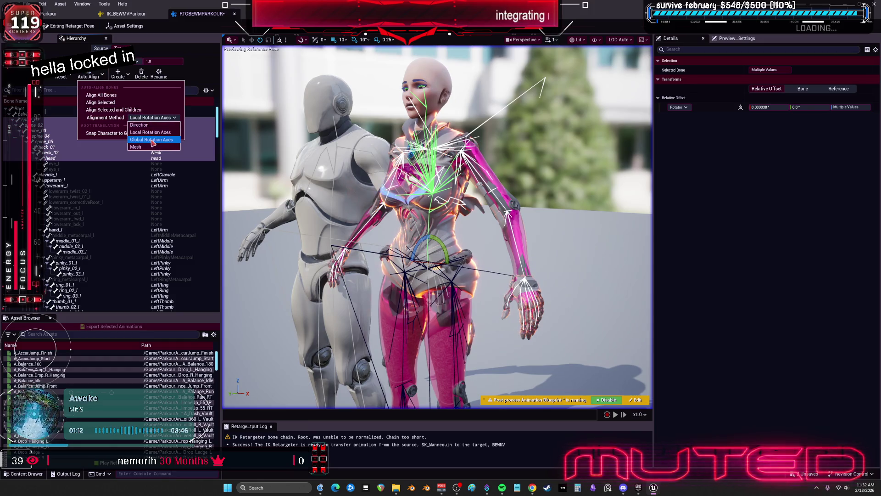
click(106, 103)
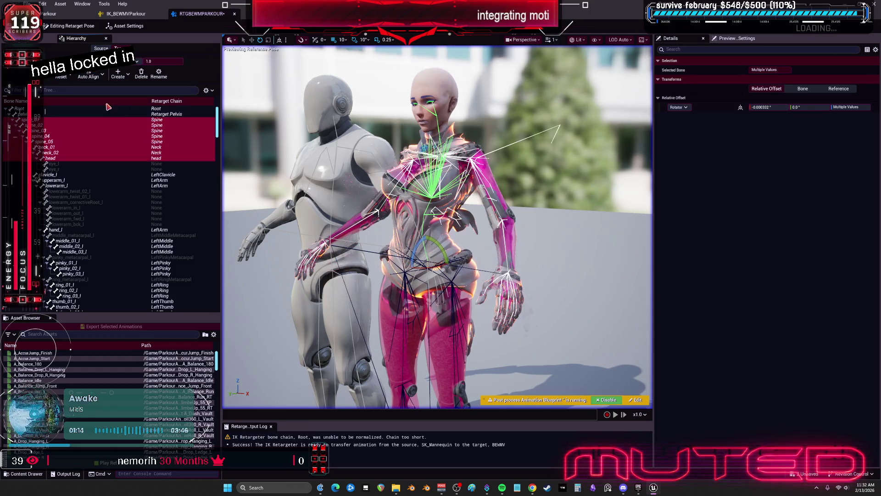
mouse_move(491, 160)
mouse_down()
mouse_move(426, 163)
mouse_move(432, 129)
mouse_up()
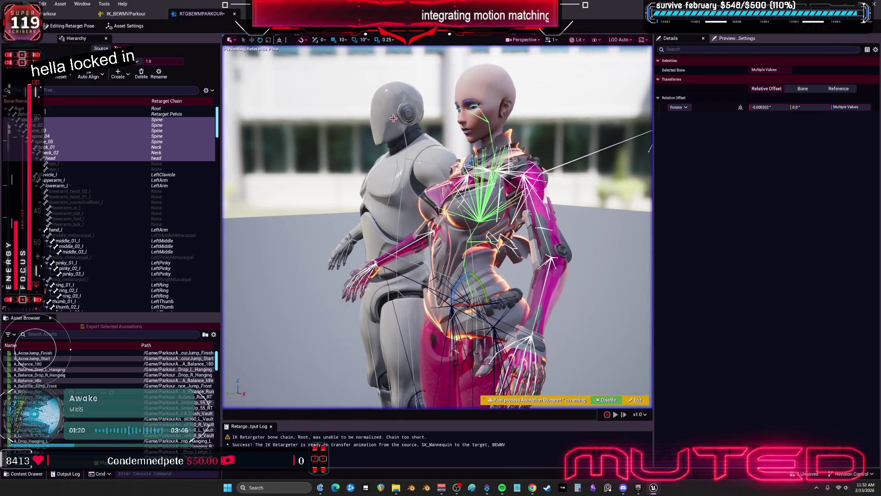
- Reset the selected spine, neck and head bones so their rotation offsets return to 0
click(62, 75)
click(85, 87)
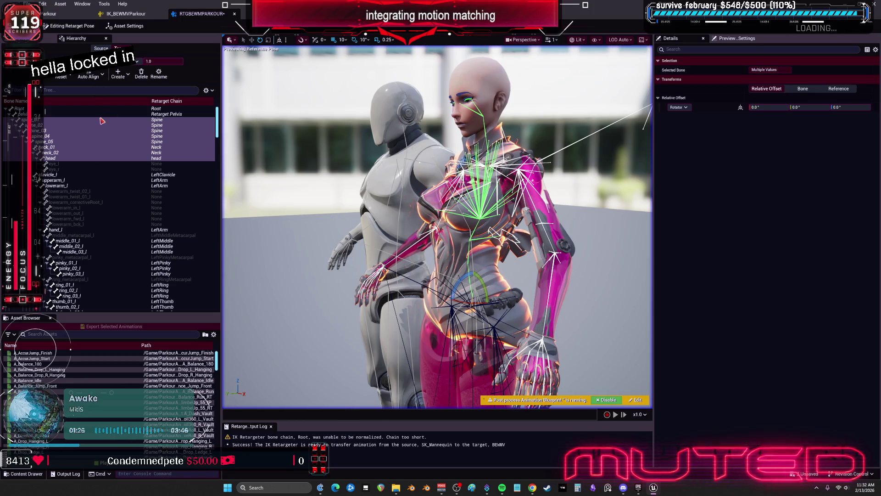
mouse_move(226, 134)
mouse_down()
mouse_move(335, 149)
mouse_move(321, 147)
mouse_move(322, 134)
mouse_up()
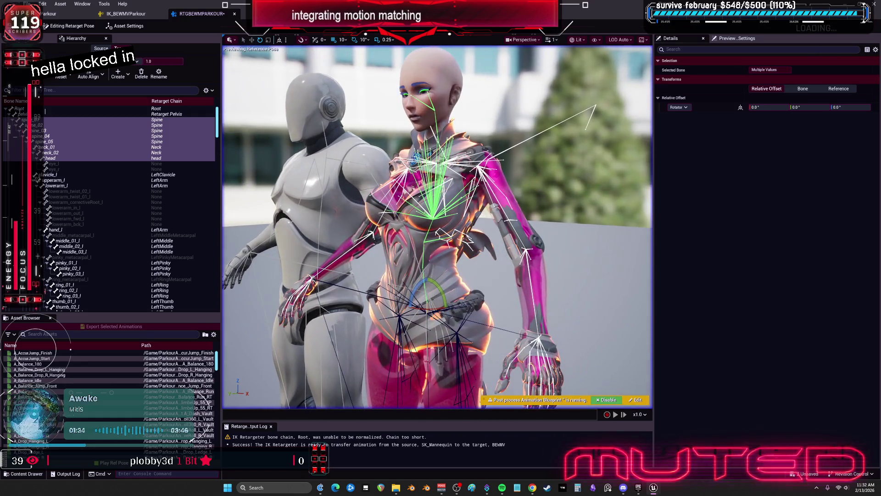
drag(330, 195, 377, 197)
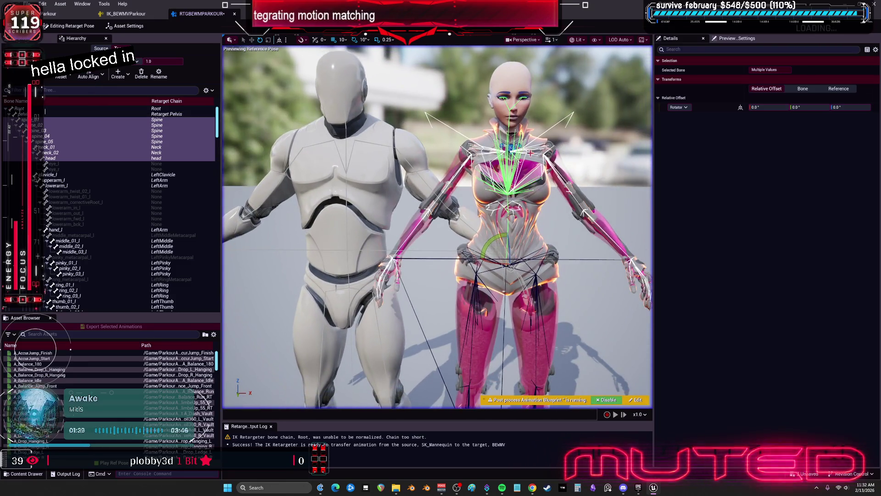
- Select clavicle_l and auto-align it to the source skeleton
click(84, 175)
click(99, 77)
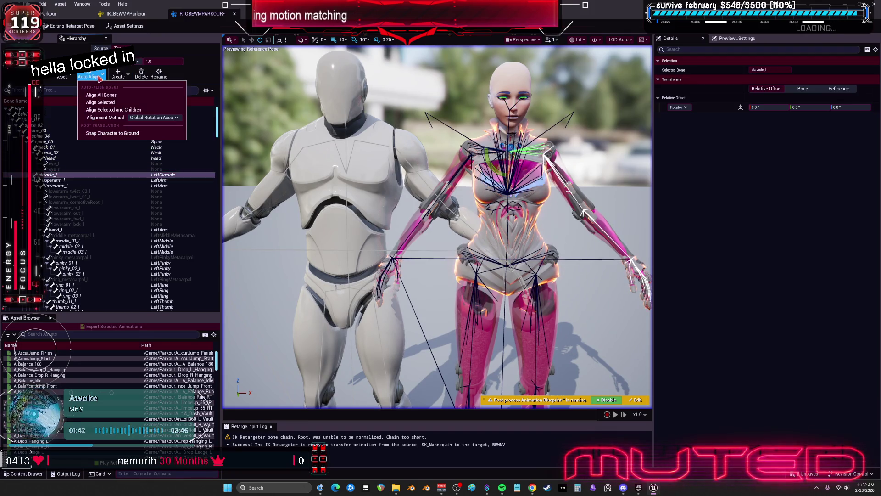
click(122, 103)
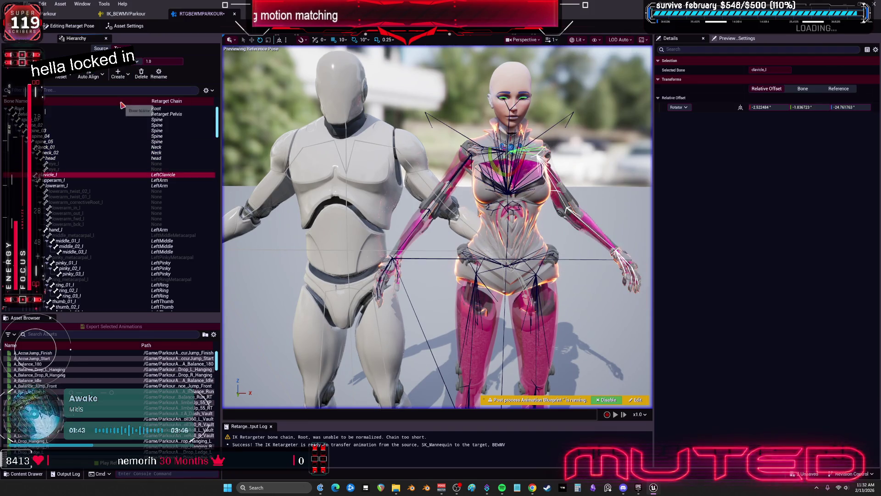
click(100, 77)
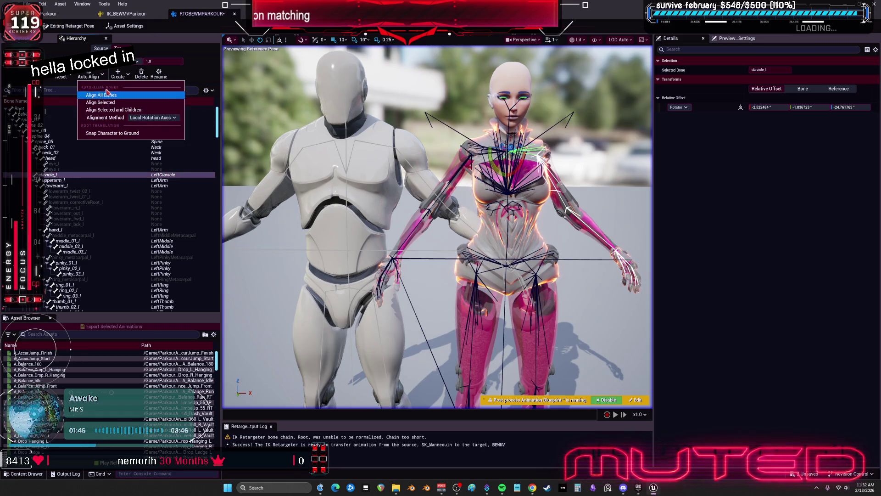
click(110, 103)
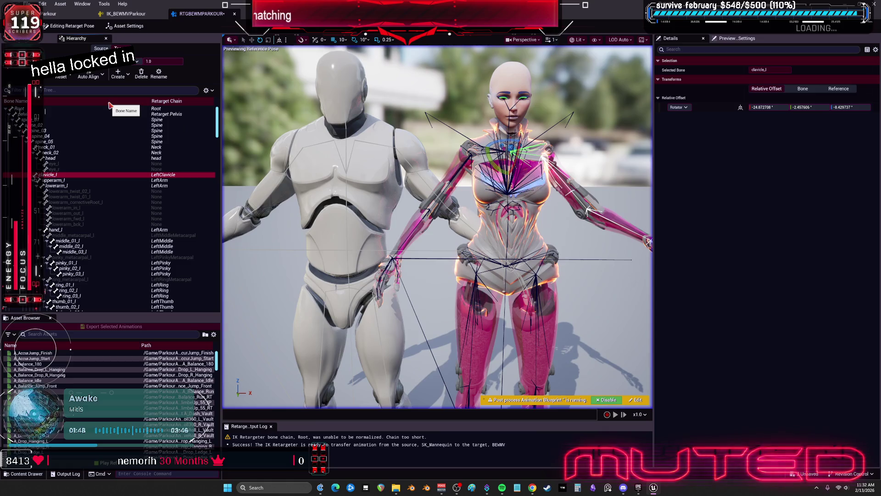
- Select the left arm and hand bones plus the pinky, ring, thumb and index finger bones
shift+click(69, 185)
click(50, 174)
shift+click(57, 186)
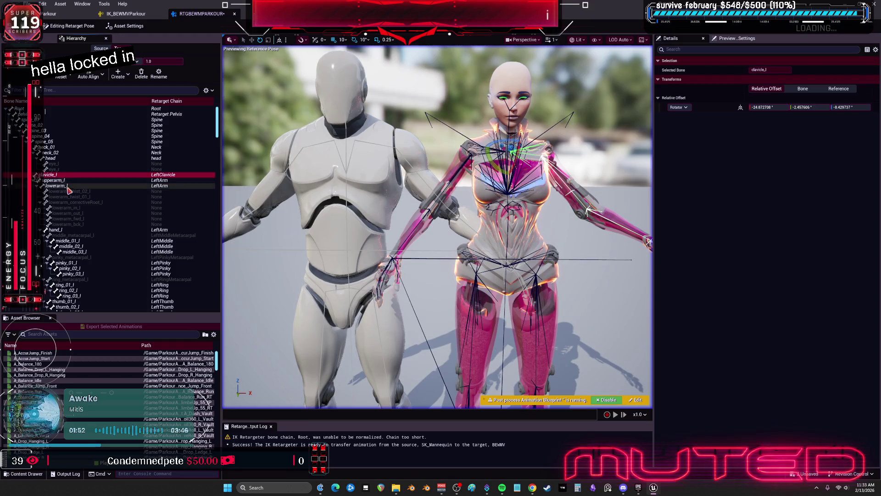
ctrl+click(67, 230)
scroll(87, 229, down, 5)
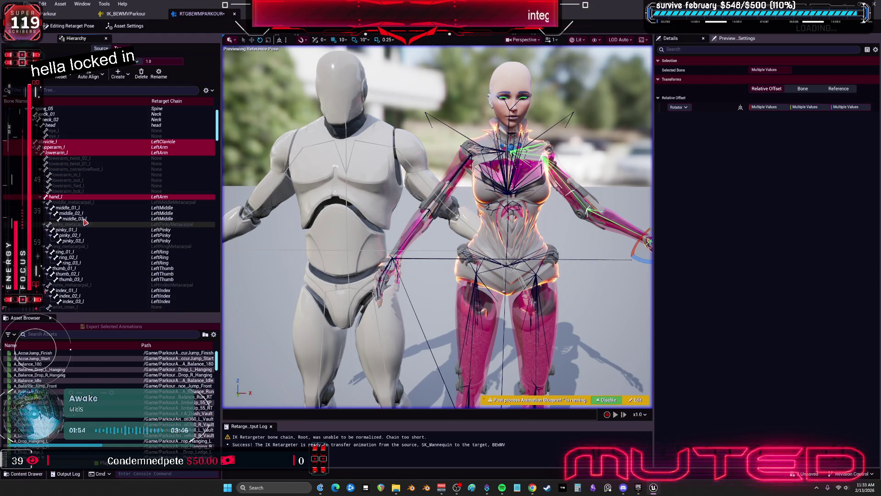
scroll(84, 214, down, 2)
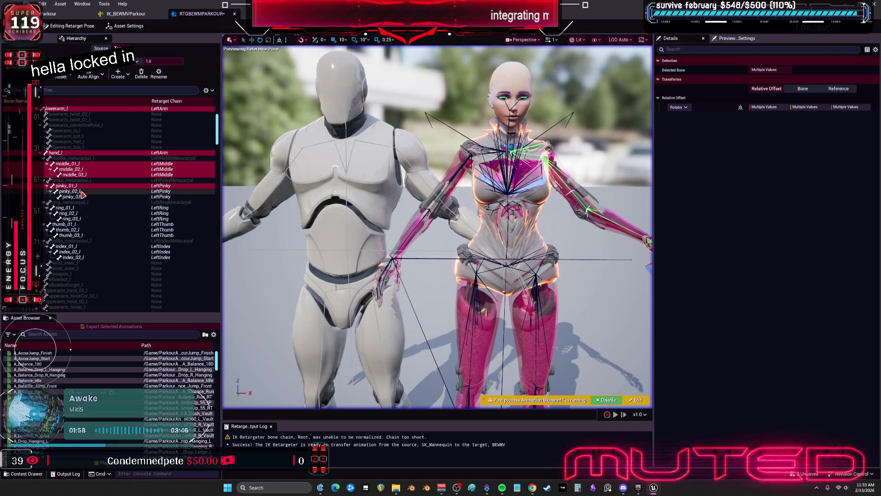
ctrl+click(76, 191)
ctrl+click(75, 197)
ctrl+click(69, 208)
ctrl+click(72, 213)
ctrl+click(78, 219)
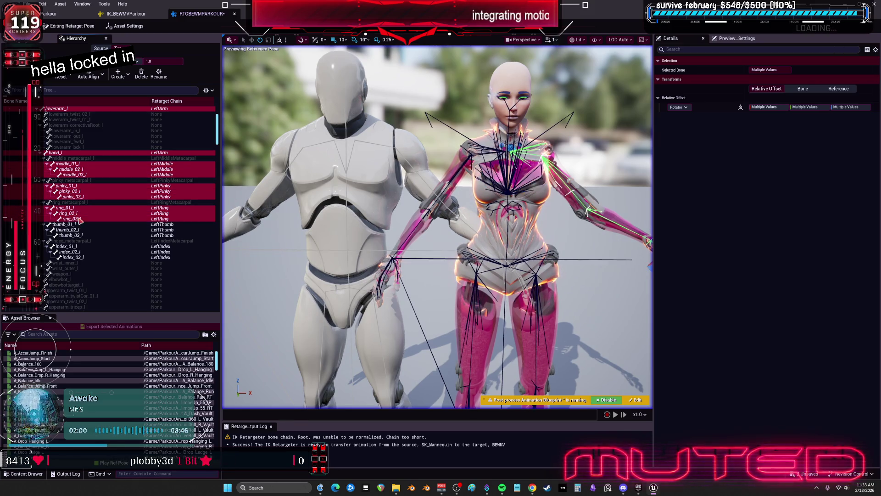
ctrl+click(69, 224)
ctrl+click(71, 230)
ctrl+click(74, 235)
scroll(75, 225, down, 5)
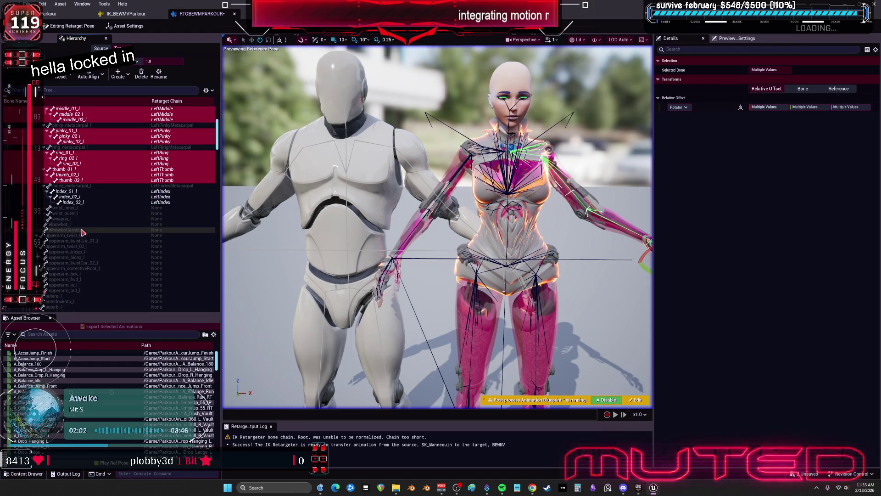
ctrl+click(76, 192)
ctrl+click(74, 197)
ctrl+click(78, 203)
scroll(87, 210, down, 10)
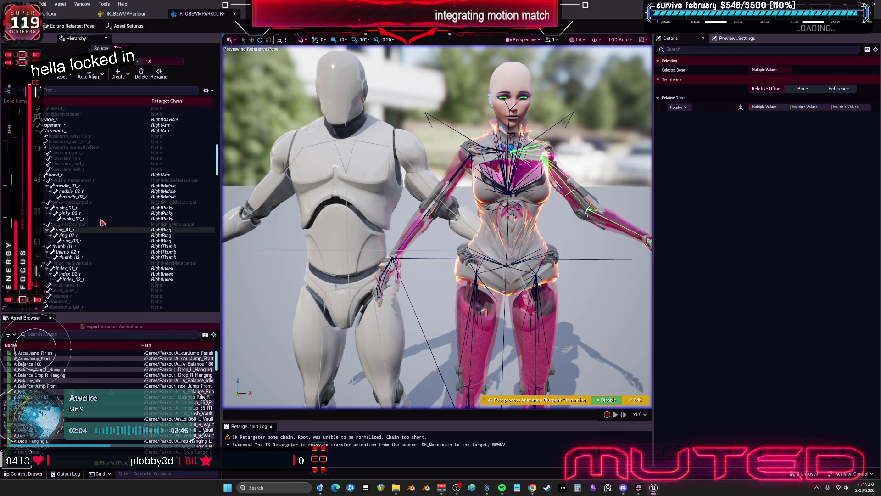
- Add clavicle_r, upperarm_r, lowerarm_r, the right hand and all right finger bones
ctrl+click(51, 119)
ctrl+click(62, 125)
ctrl+click(64, 130)
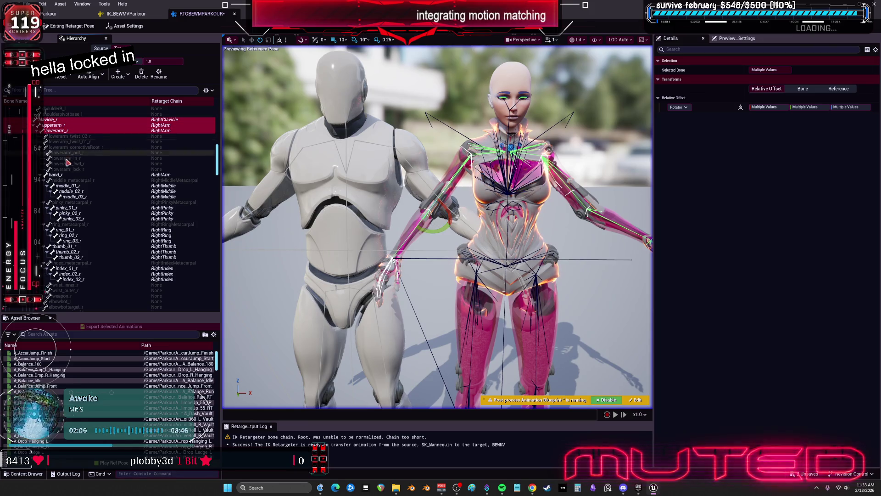
ctrl+click(68, 186)
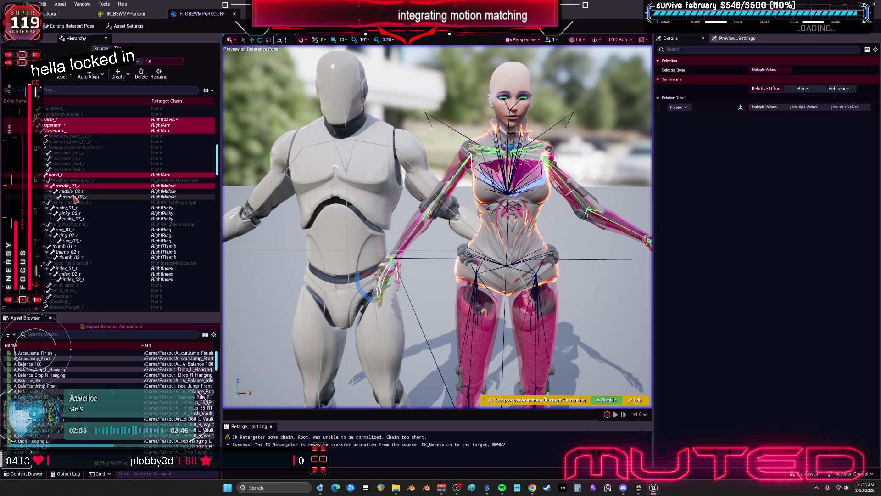
ctrl+click(70, 192)
ctrl+click(72, 196)
ctrl+click(69, 208)
ctrl+click(71, 213)
ctrl+click(73, 219)
ctrl+click(64, 230)
ctrl+click(69, 235)
ctrl+click(71, 241)
ctrl+click(64, 247)
ctrl+click(68, 252)
ctrl+click(71, 258)
ctrl+click(67, 269)
ctrl+click(69, 274)
ctrl+click(74, 279)
- Add the right leg foot bones plus foot_l and ball_l to the selection
scroll(98, 271, down, 20)
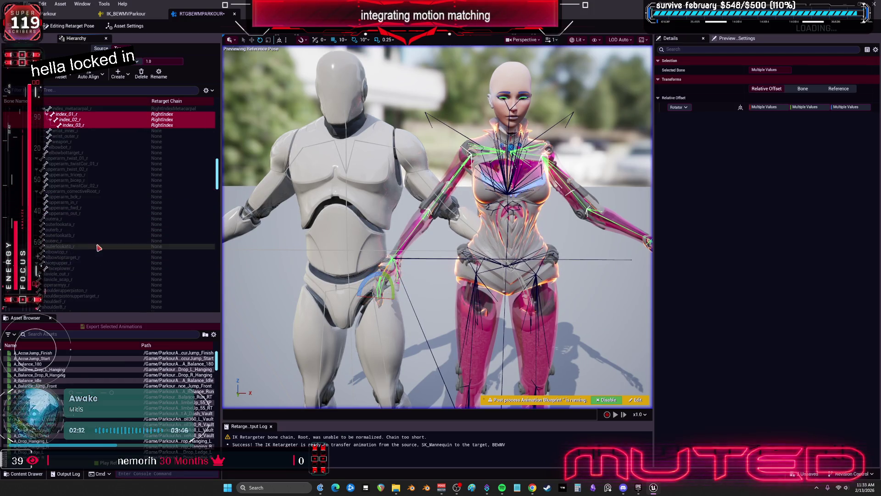
scroll(88, 232, down, 10)
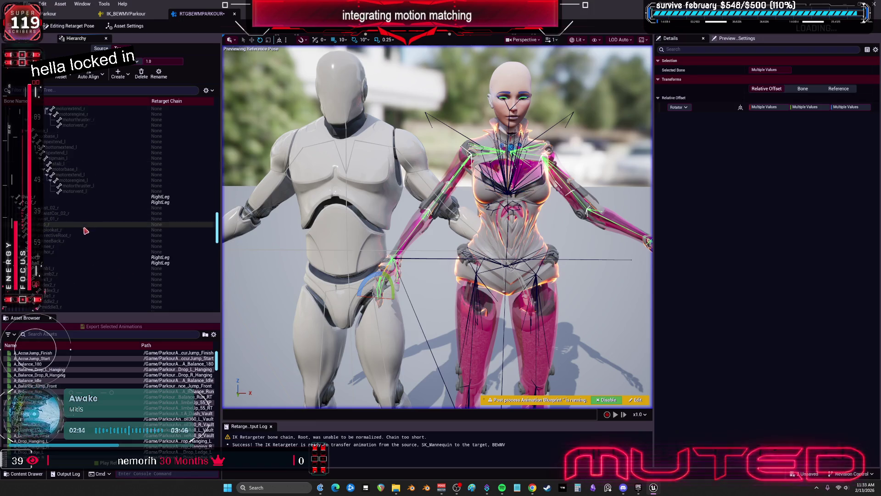
ctrl+click(38, 142)
ctrl+click(38, 147)
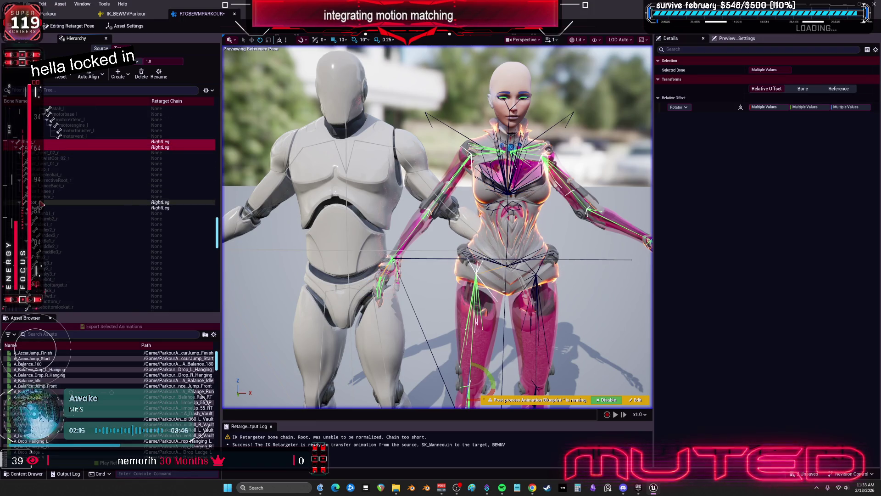
scroll(50, 210, down, 10)
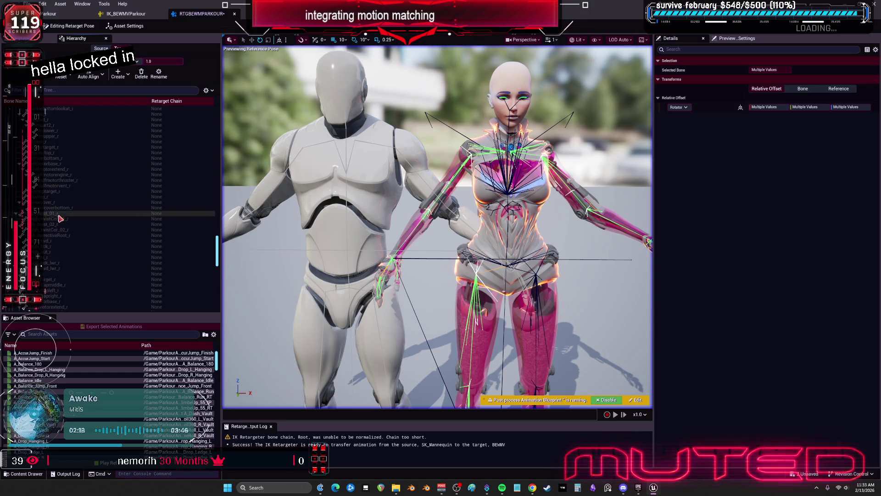
scroll(59, 211, down, 5)
ctrl+click(58, 211)
scroll(52, 160, down, 8)
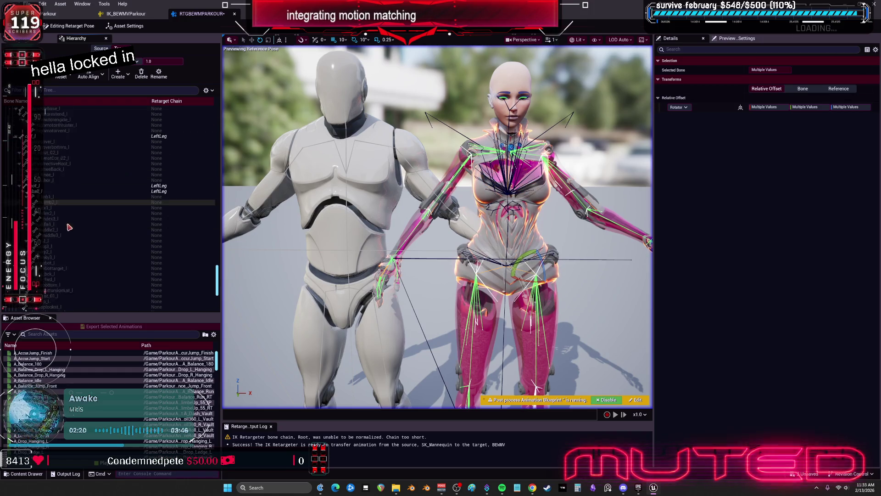
ctrl+click(53, 160)
- Auto-align the selected arm, hand, finger and foot bones using the Direction method
click(102, 76)
click(116, 105)
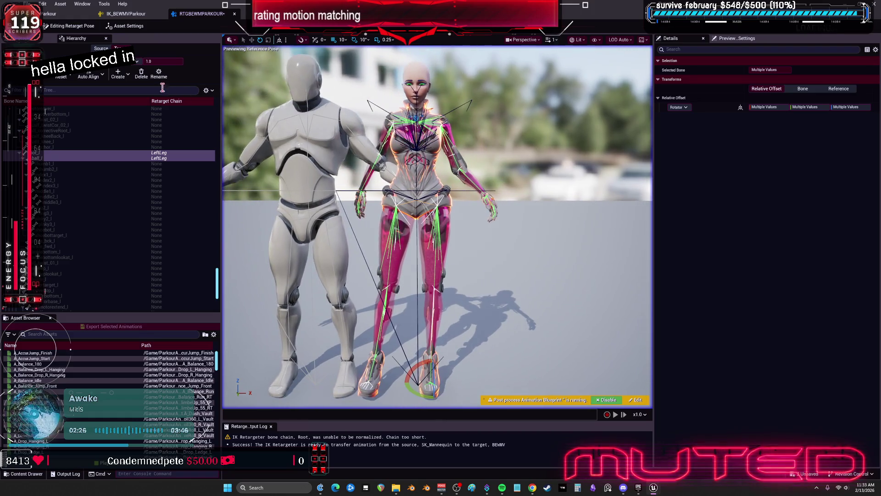
click(103, 76)
click(154, 118)
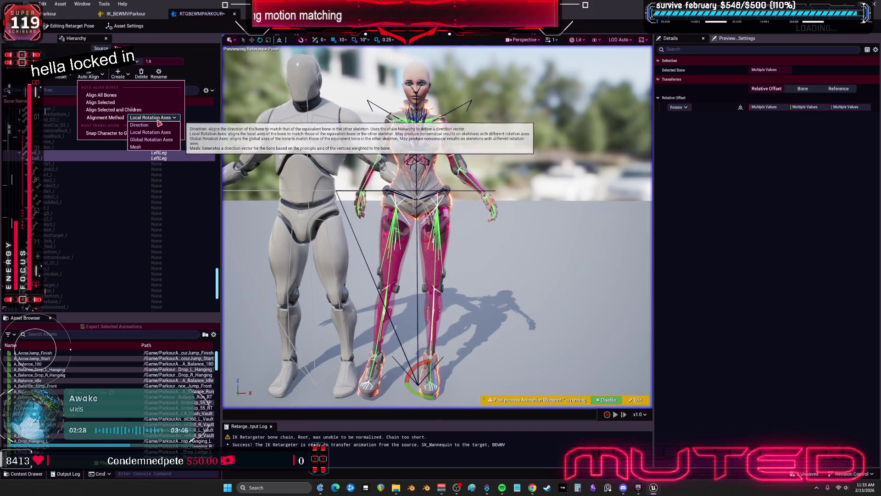
click(155, 126)
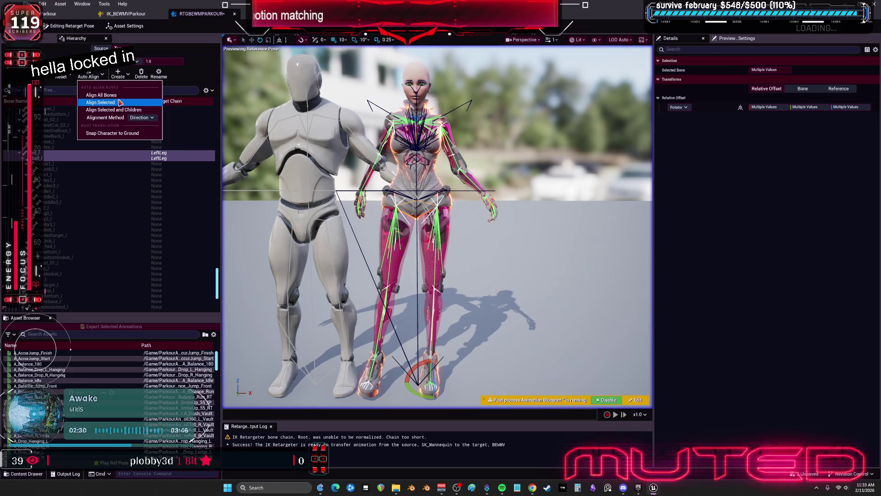
click(118, 103)
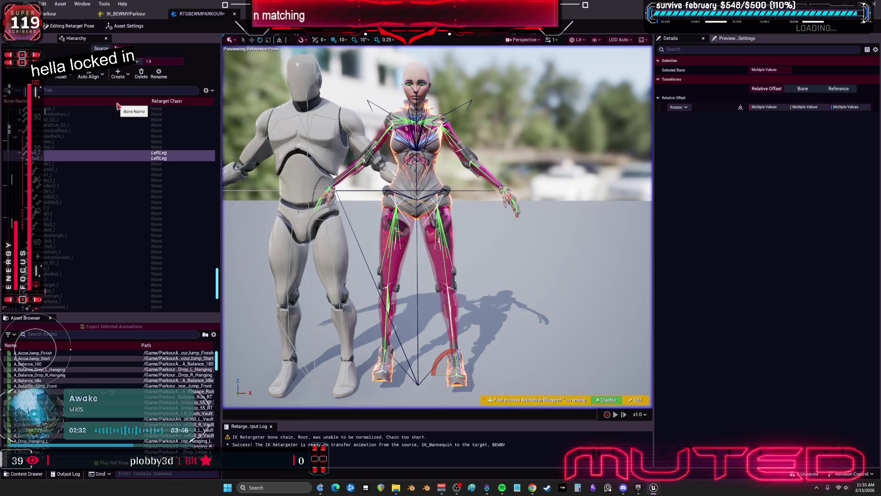
mouse_move(490, 209)
mouse_down()
mouse_move(459, 183)
mouse_move(477, 184)
mouse_move(469, 156)
mouse_move(482, 128)
mouse_move(477, 212)
mouse_move(477, 159)
mouse_move(429, 160)
mouse_move(429, 183)
mouse_move(414, 206)
mouse_up()
- Reset the ball_l and ball_r bones to the reference pose
click(60, 158)
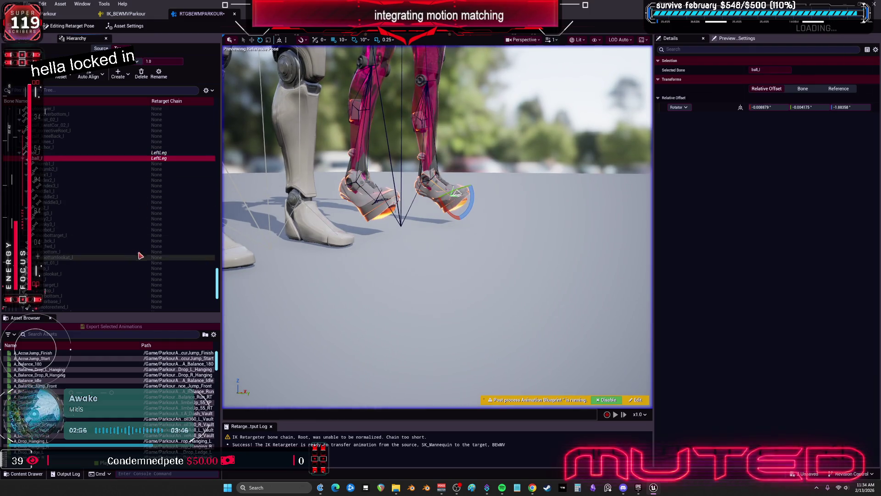
scroll(156, 229, up, 5)
scroll(161, 222, up, 6)
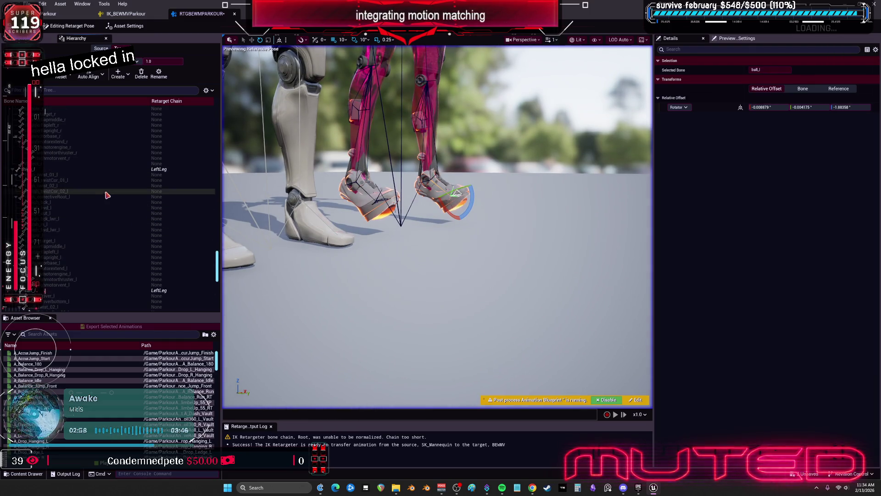
scroll(107, 193, up, 6)
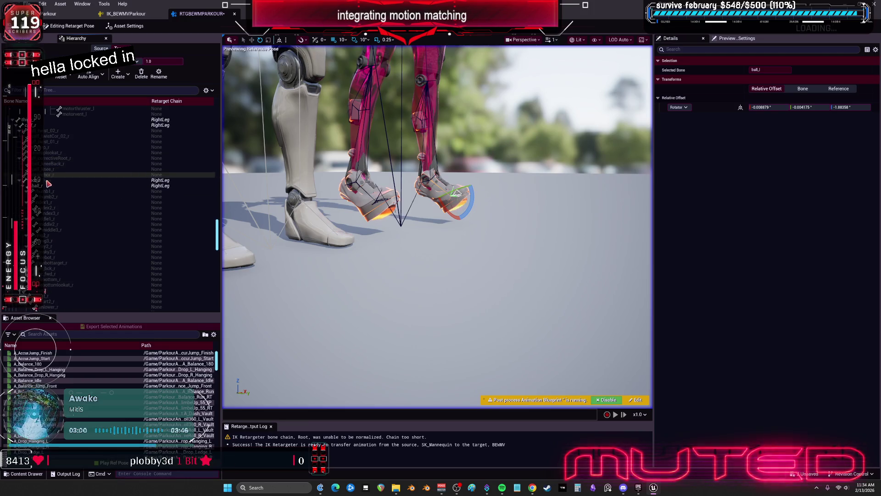
ctrl+click(49, 185)
click(71, 77)
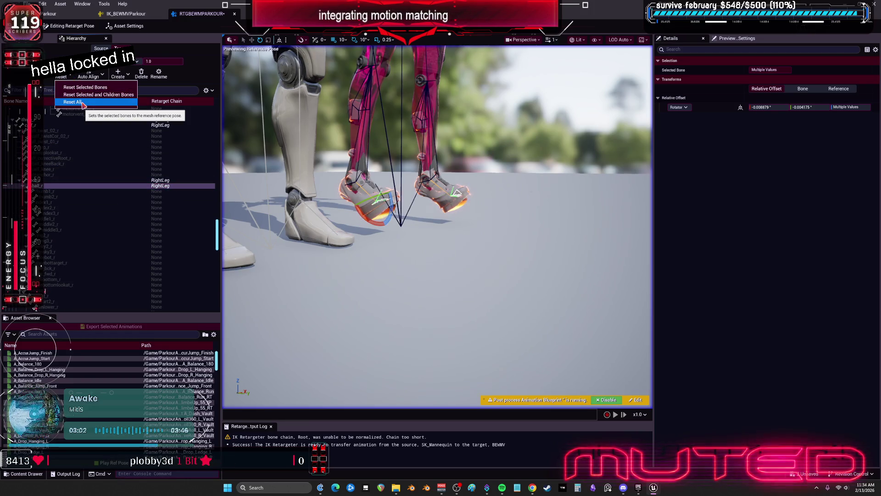
click(85, 90)
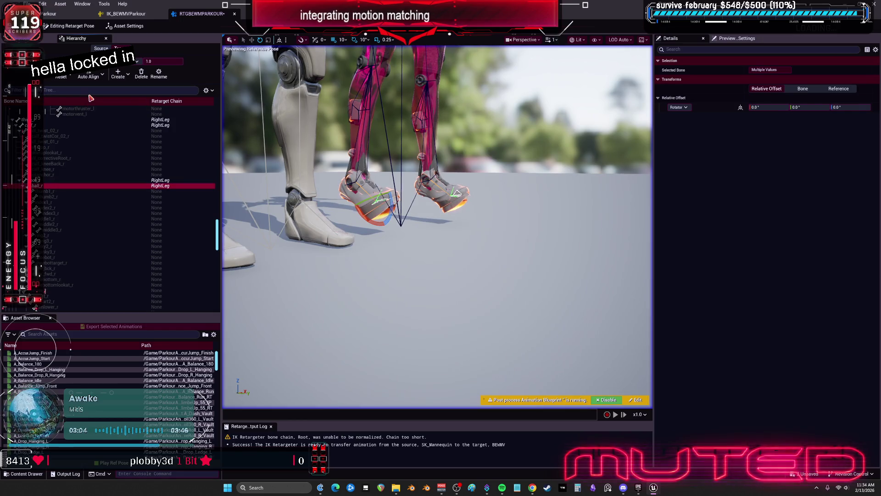
- Reset the foot_r and foot_l bones to the reference pose
click(52, 181)
scroll(85, 230, down, 6)
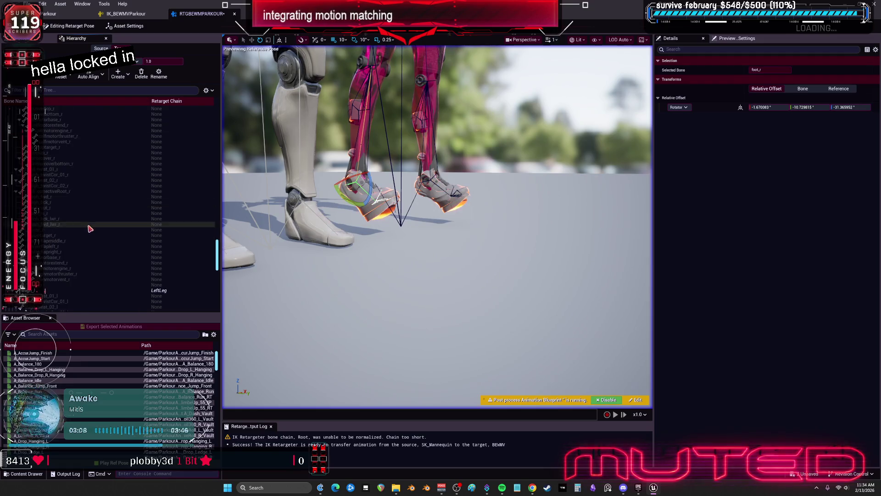
scroll(86, 231, down, 6)
ctrl+click(69, 186)
click(71, 77)
click(79, 94)
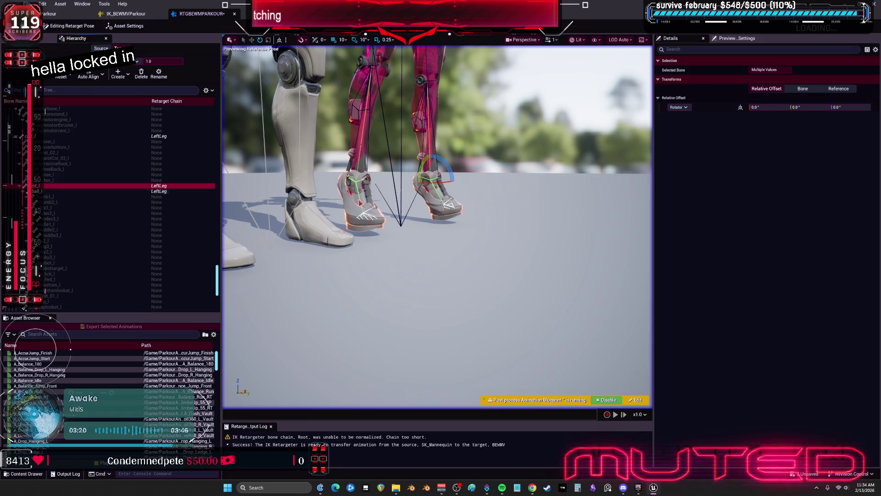
scroll(418, 135, down, 5)
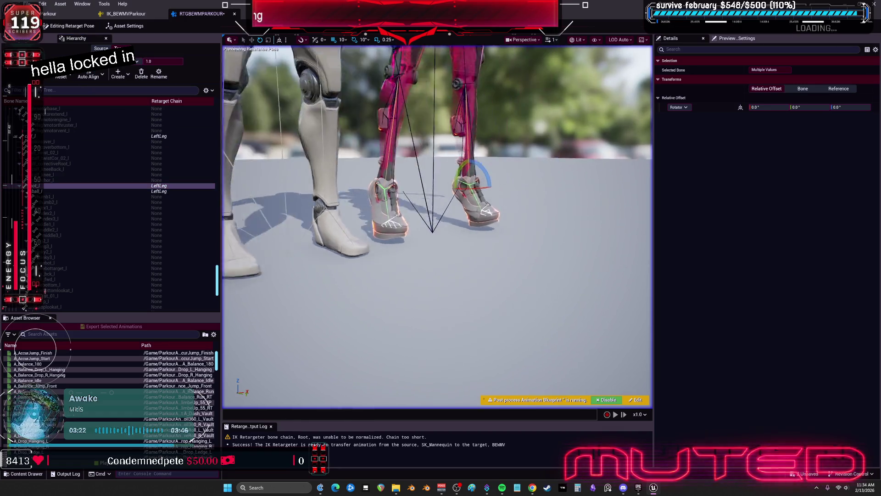
scroll(88, 145, up, 10)
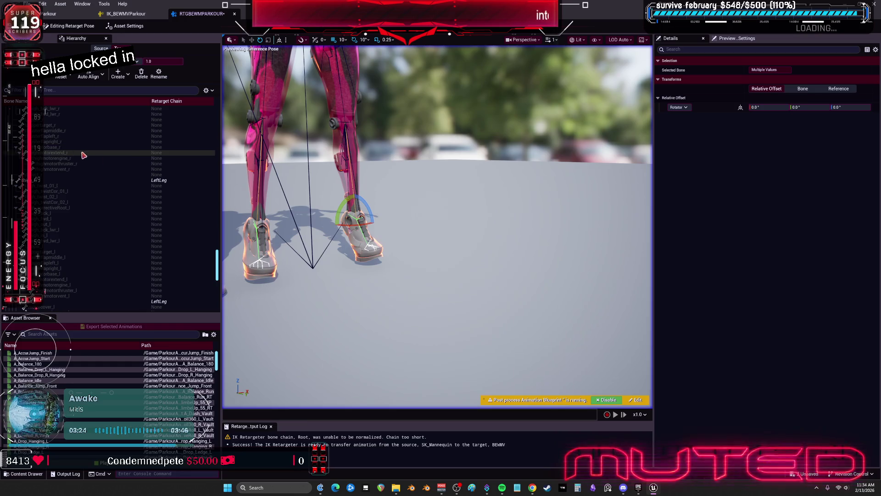
drag(218, 260, 218, 121)
- Snap the BEWMV character to the ground from Root, then again with pelvis selected
click(39, 110)
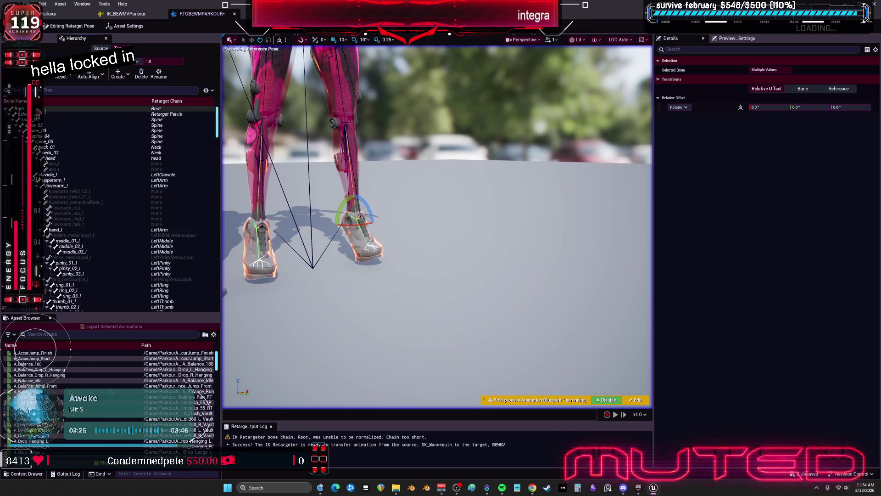
click(97, 79)
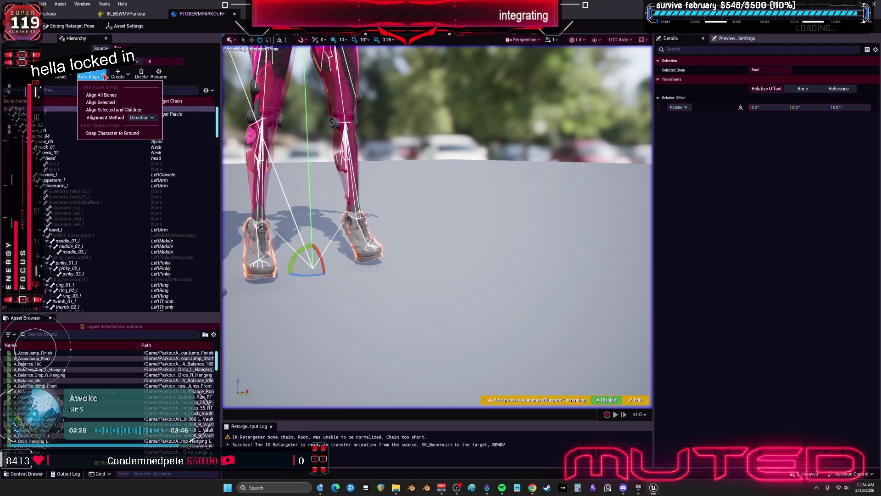
click(116, 133)
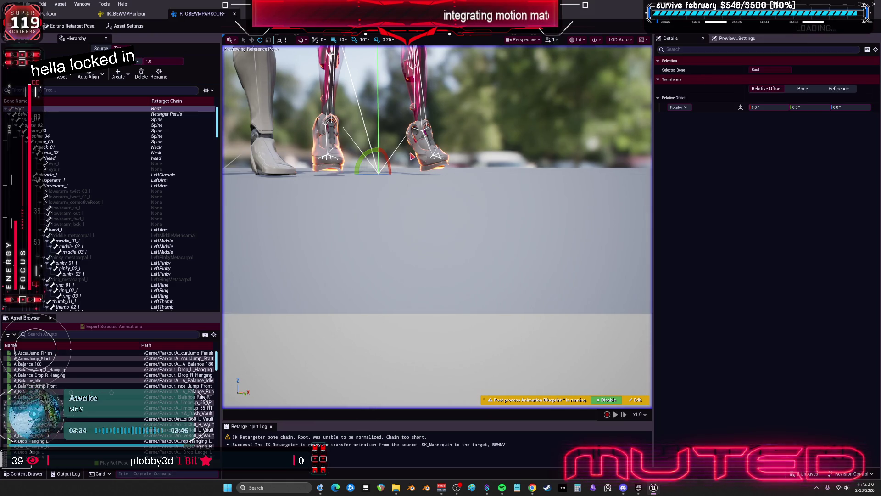
click(83, 114)
click(61, 76)
click(100, 77)
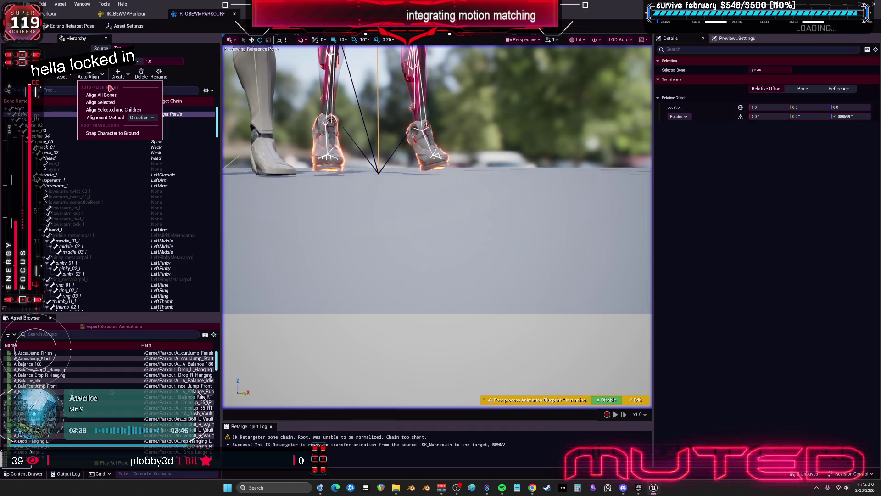
click(111, 134)
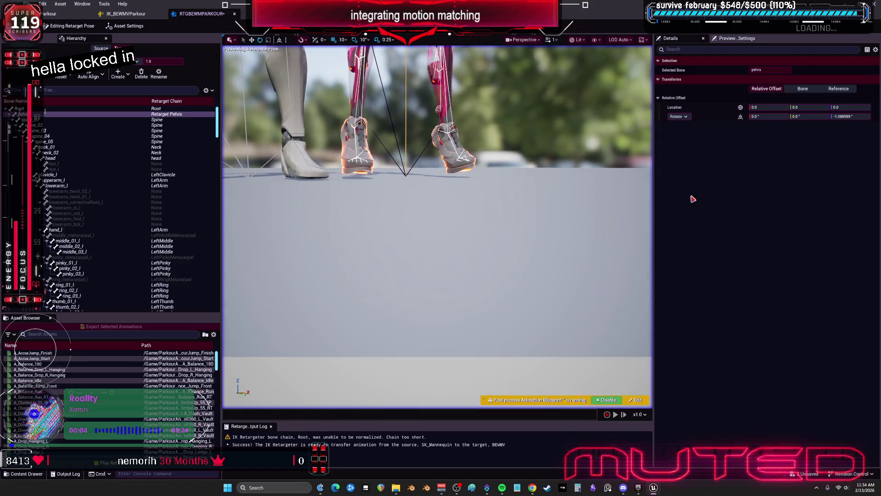
- Lower the pelvis Relative Offset Location Z to about -1.93
click(852, 116)
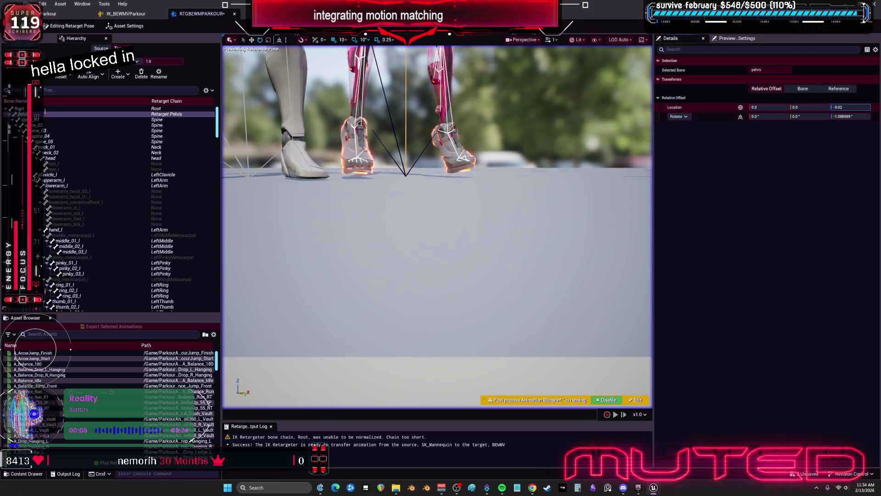
drag(850, 107, 838, 107)
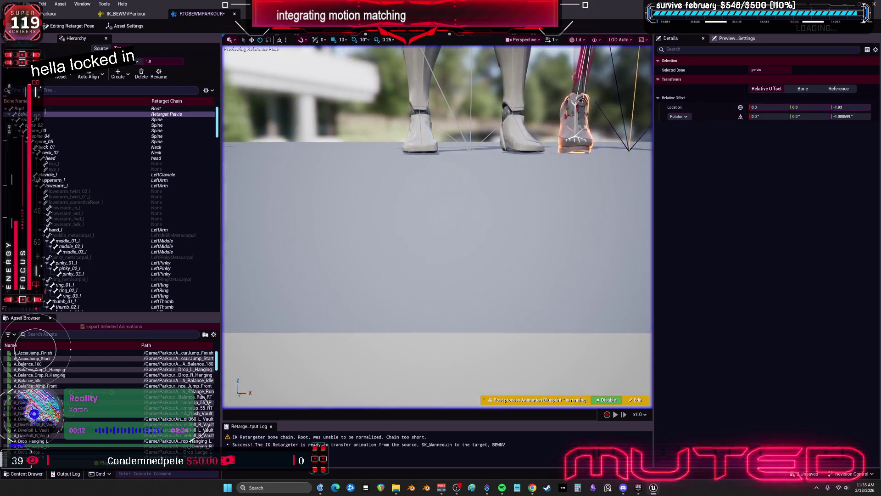
scroll(437, 225, down, 10)
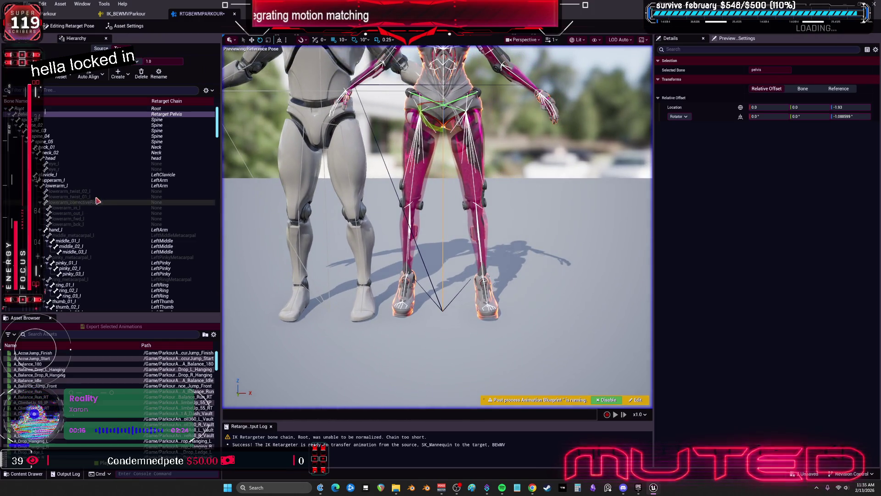
drag(218, 120, 219, 123)
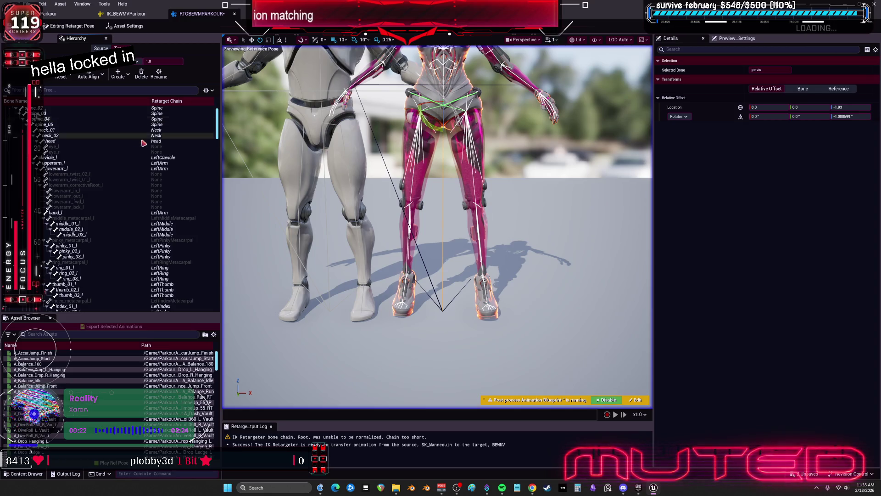
- Filter the hierarchy to chain bones and align the RightLeg/LeftLeg chains using Local Rotation Axes
drag(218, 115, 218, 220)
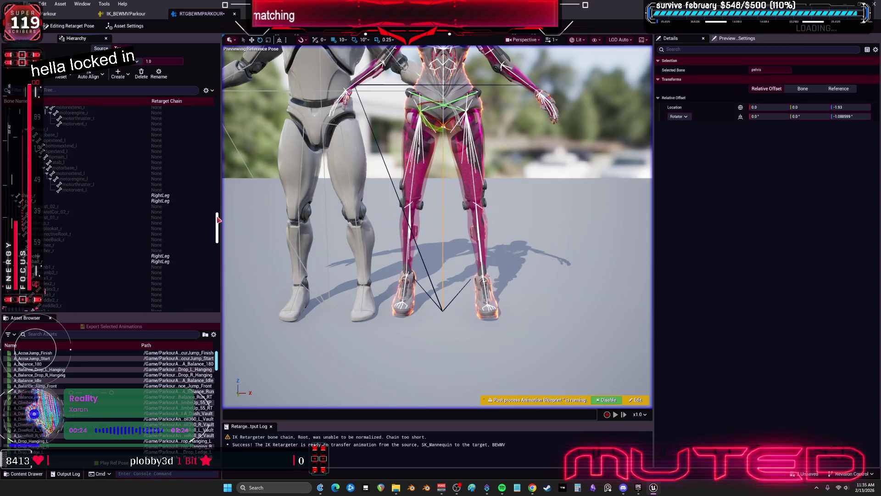
click(211, 91)
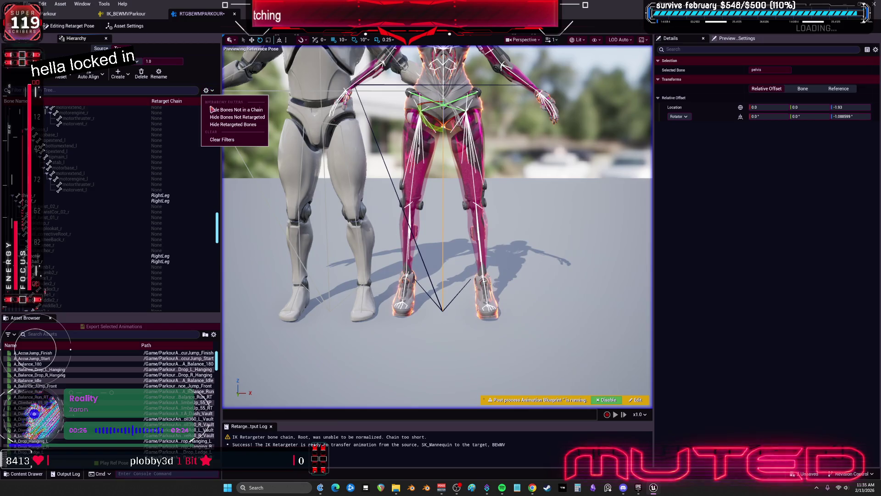
click(236, 117)
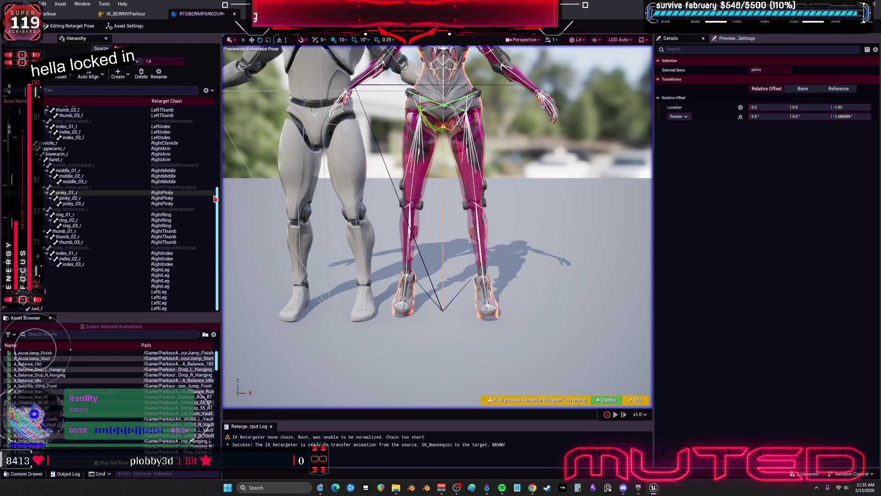
click(117, 269)
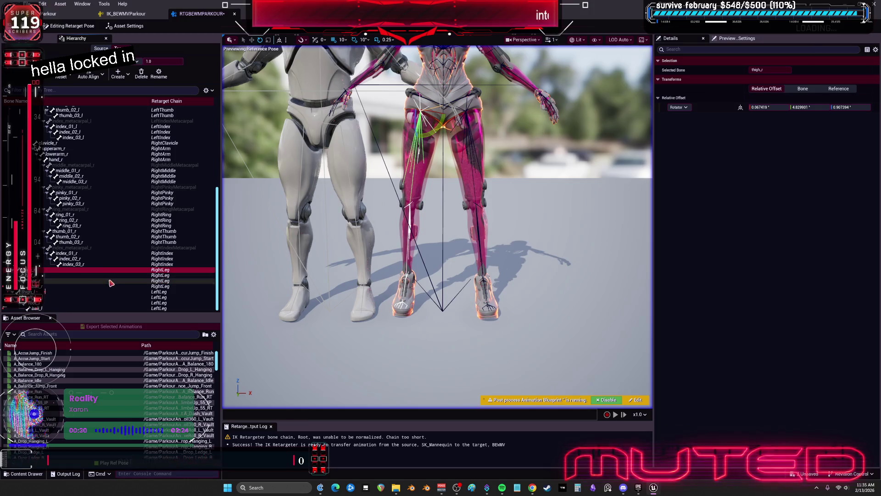
shift+click(109, 308)
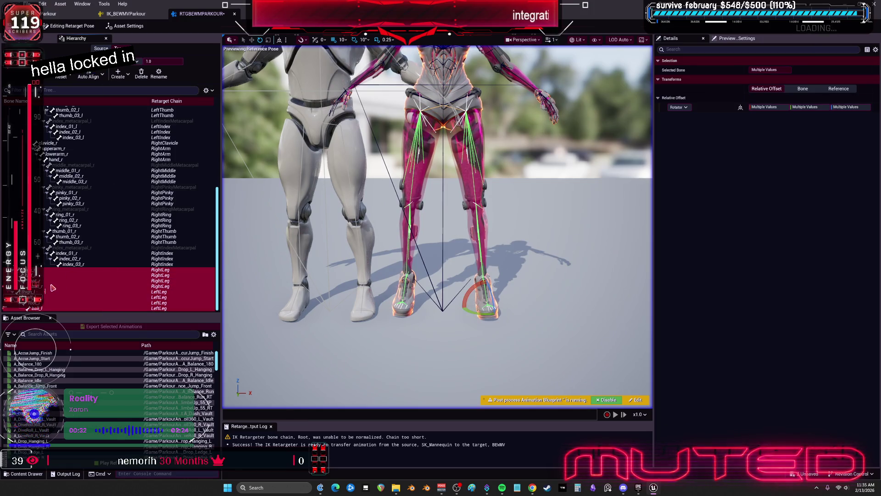
click(102, 75)
click(140, 118)
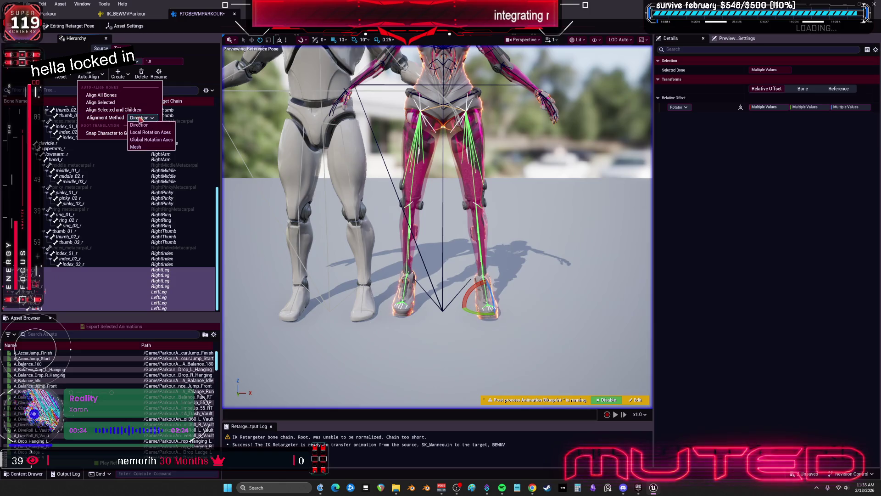
click(156, 147)
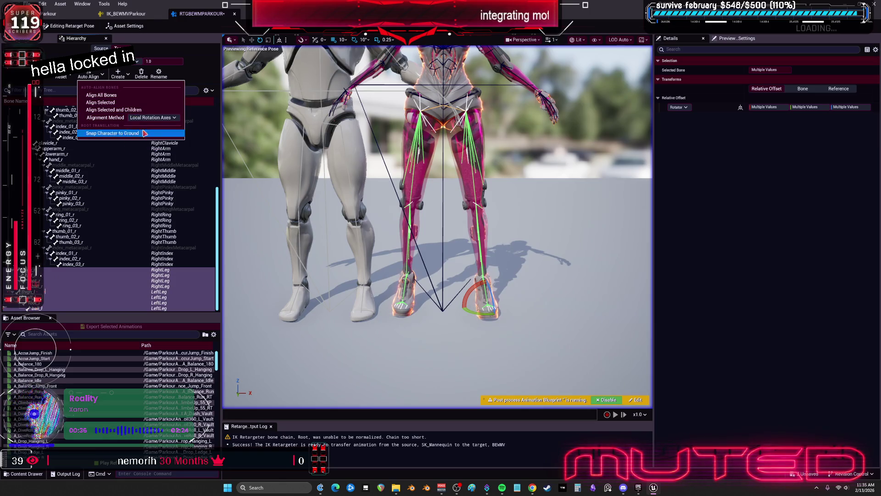
click(109, 103)
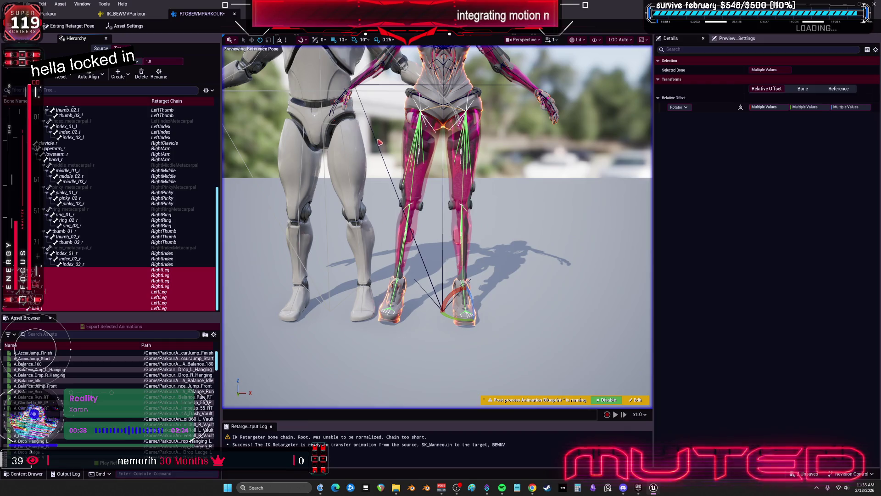
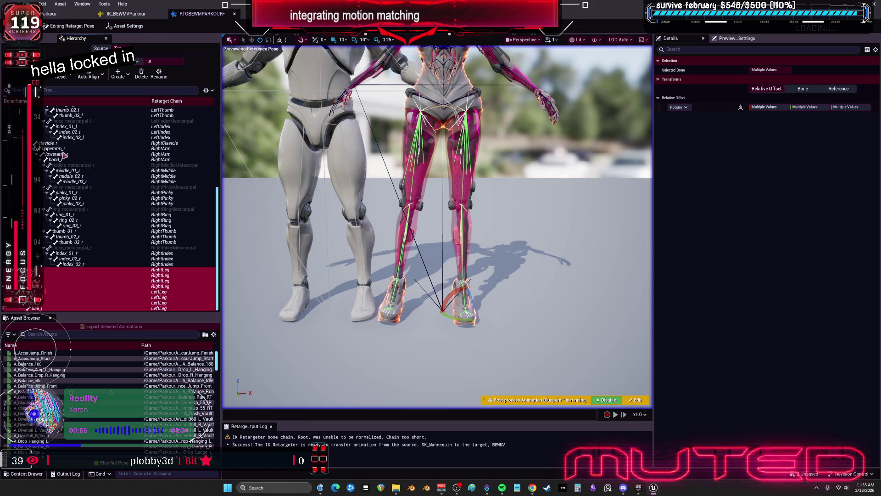
- Auto-align the selected leg bones to the Mannequin using Global Rotation Axes
click(96, 78)
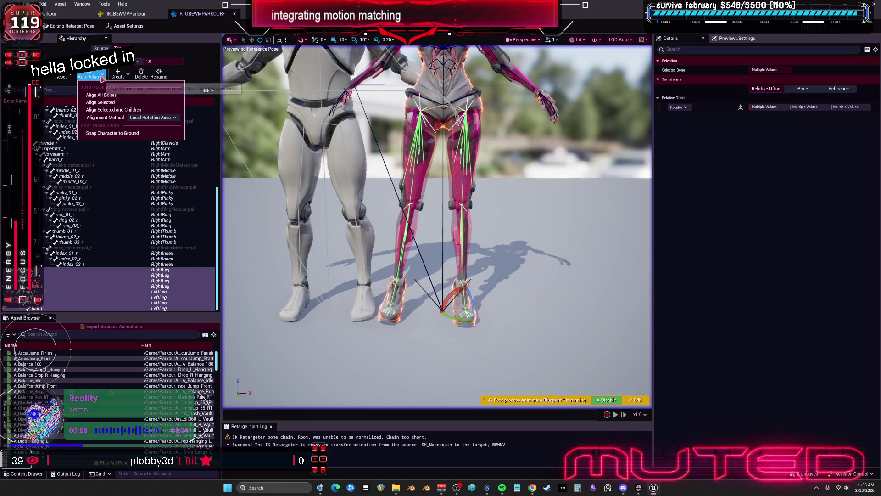
click(151, 118)
click(160, 140)
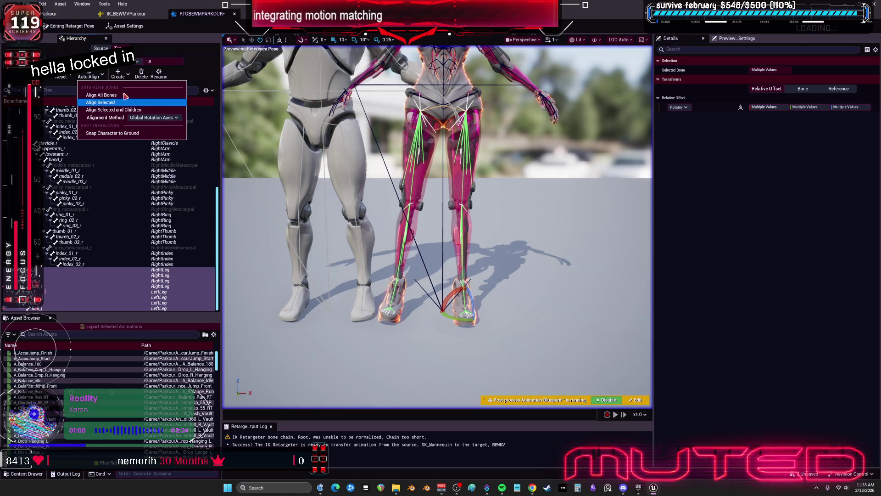
click(105, 102)
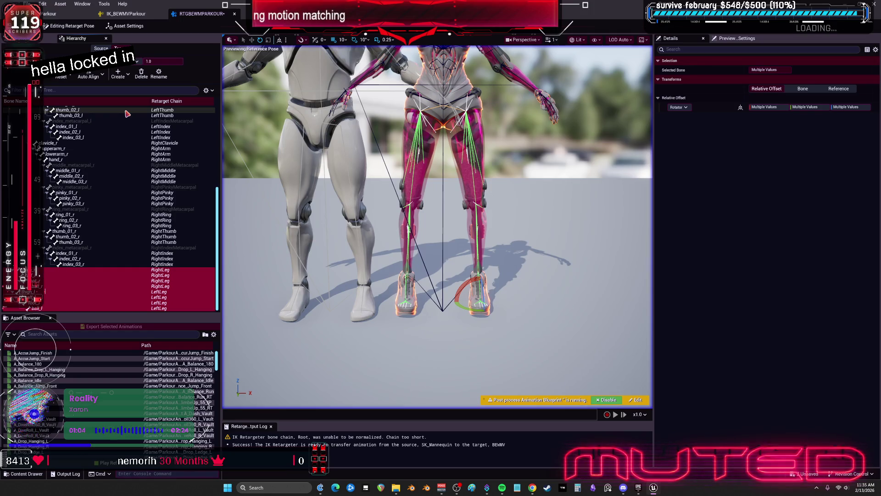
- Check the aligned legs up close, then preview A_Balance_Jump_Front on both characters
mouse_move(418, 148)
mouse_down()
mouse_move(372, 112)
mouse_move(441, 117)
mouse_move(515, 180)
mouse_up()
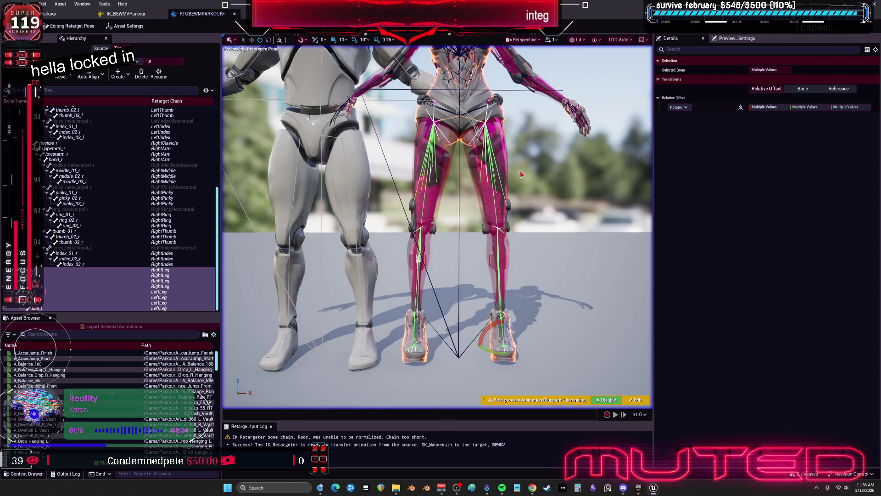
drag(516, 180, 482, 175)
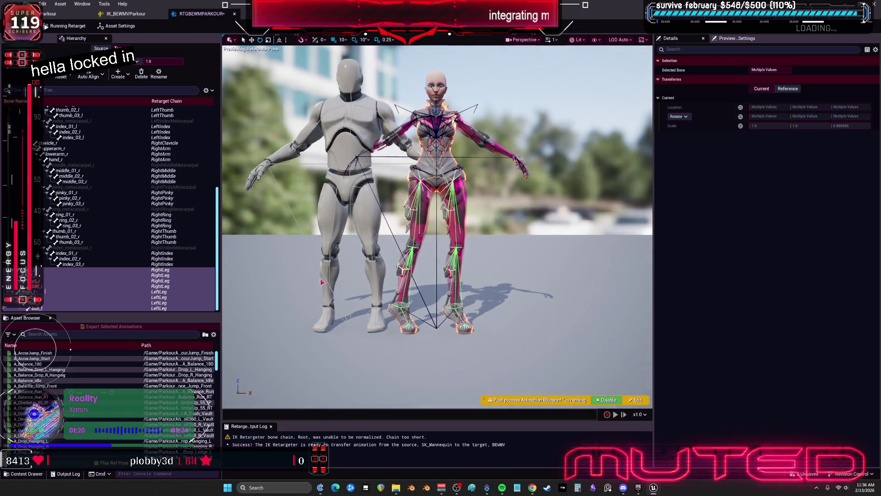
click(91, 385)
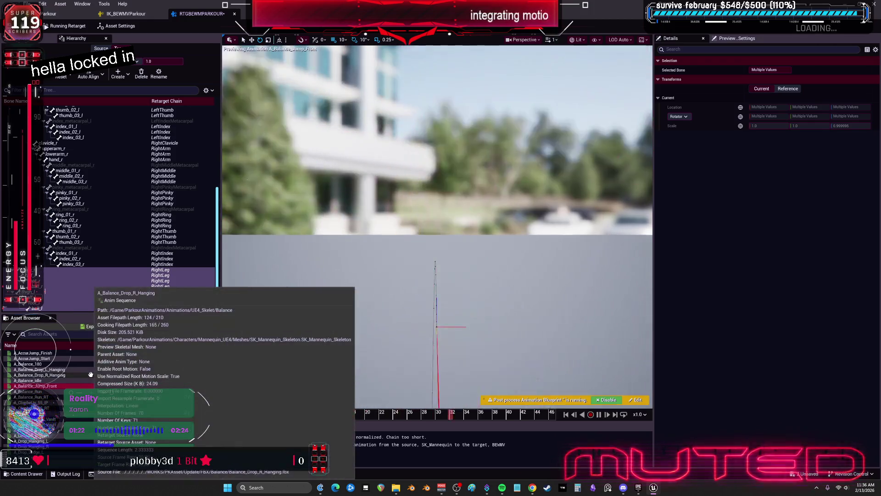
- Replay the balance jump from its early crouch frame and show the retarget op stack
click(599, 415)
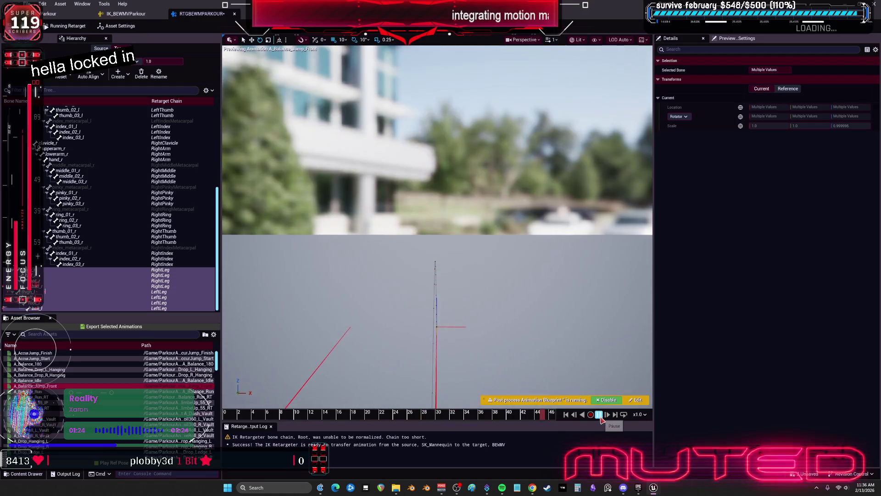
click(283, 412)
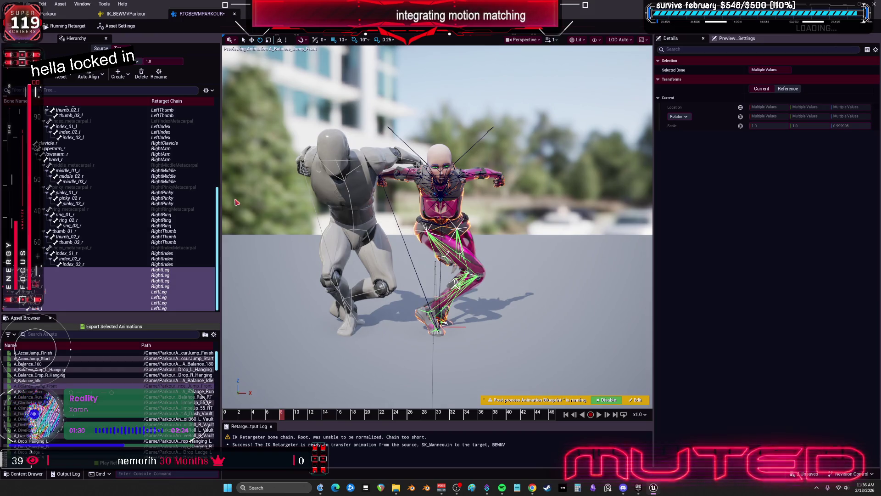
click(27, 38)
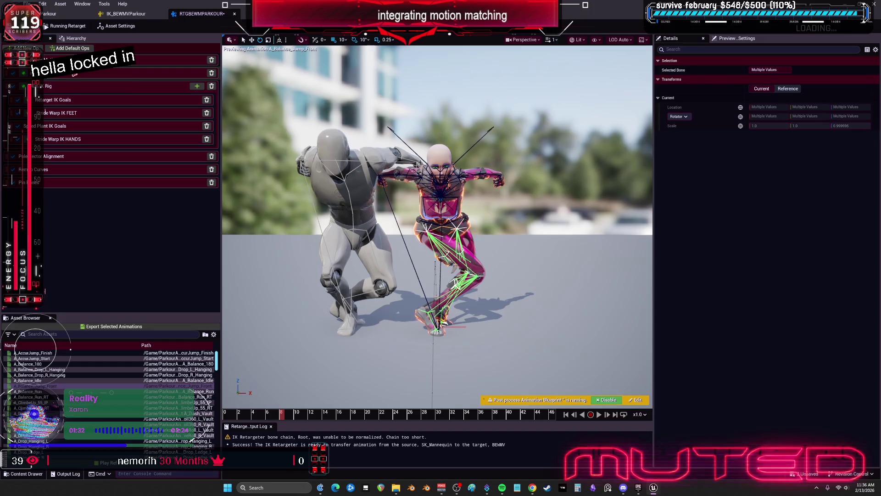
- Try Globally Scaled FK translation on LeftLeg and RightLeg, with right leg alpha near 0.26
click(72, 75)
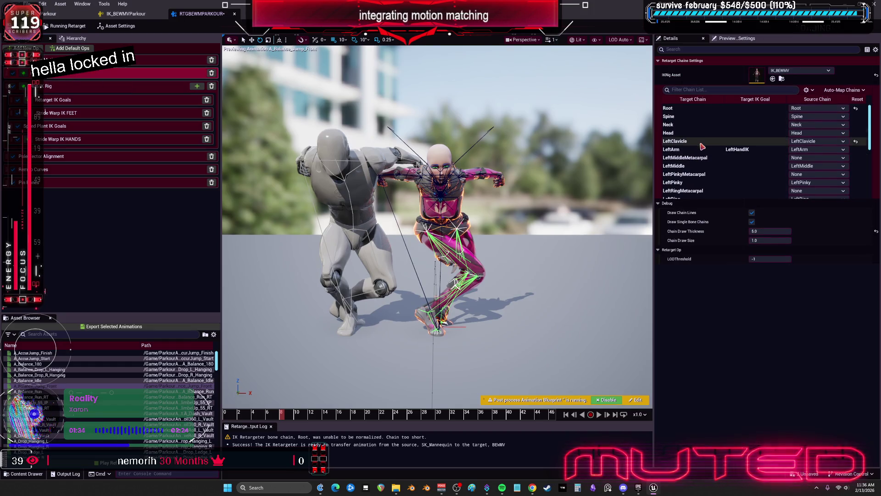
scroll(700, 152, down, 5)
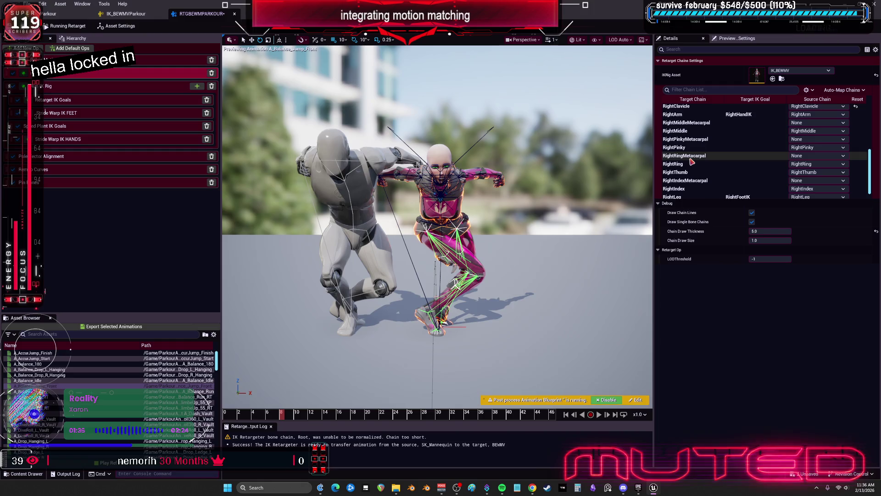
click(716, 196)
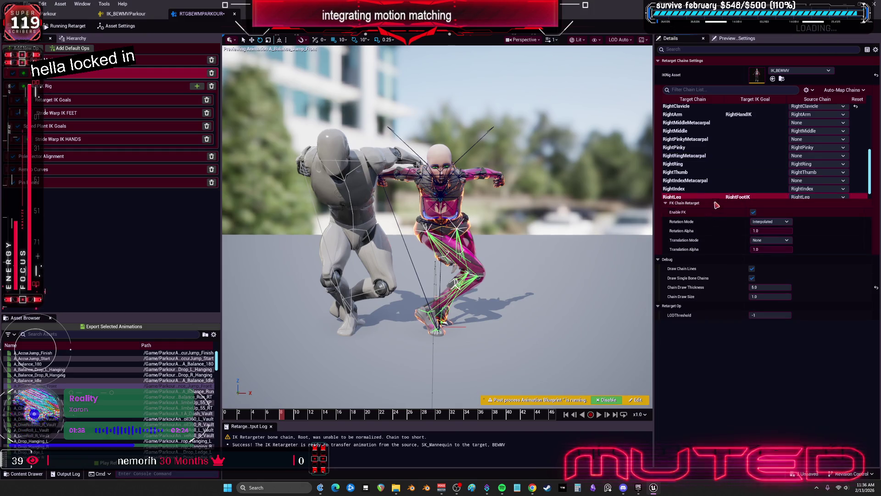
scroll(742, 177, down, 1)
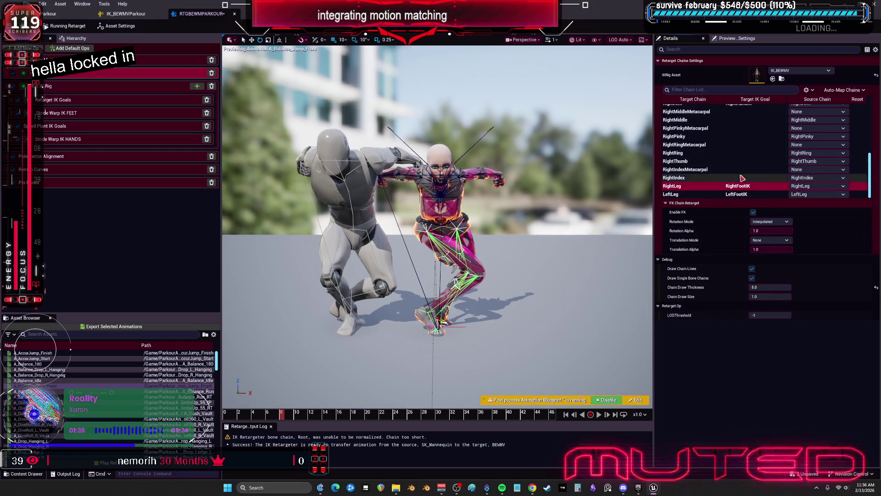
click(719, 195)
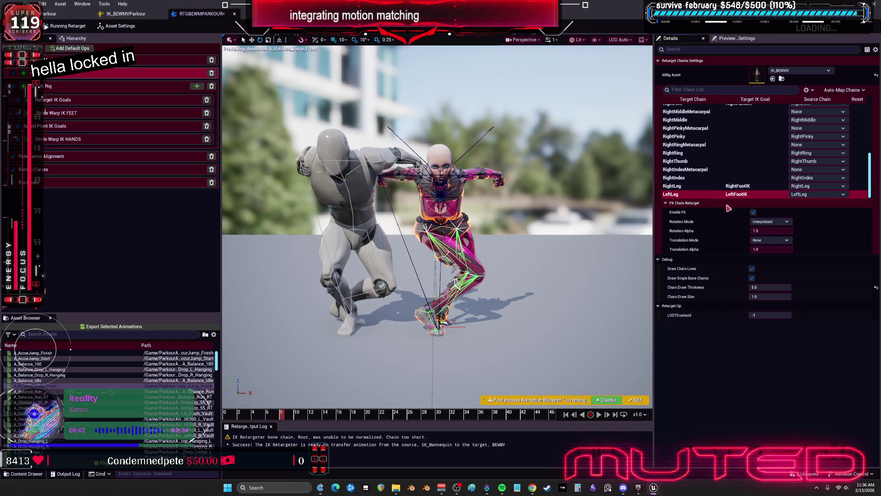
click(770, 240)
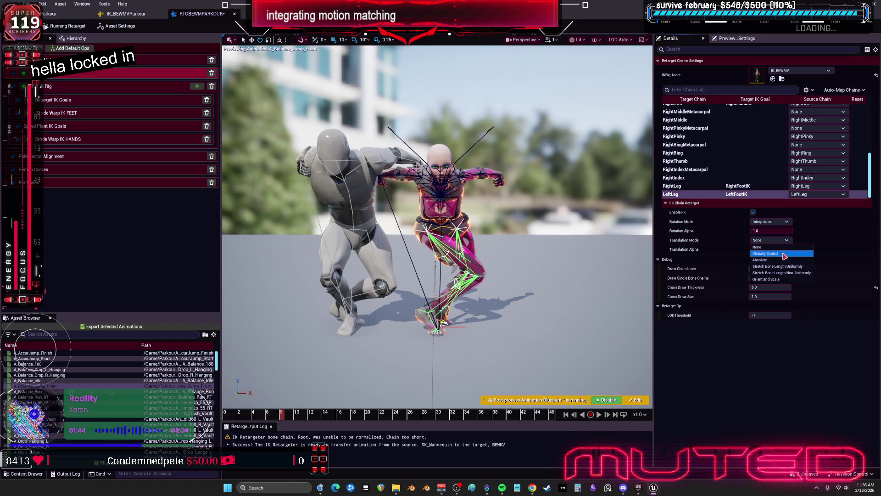
click(768, 256)
click(760, 230)
click(717, 186)
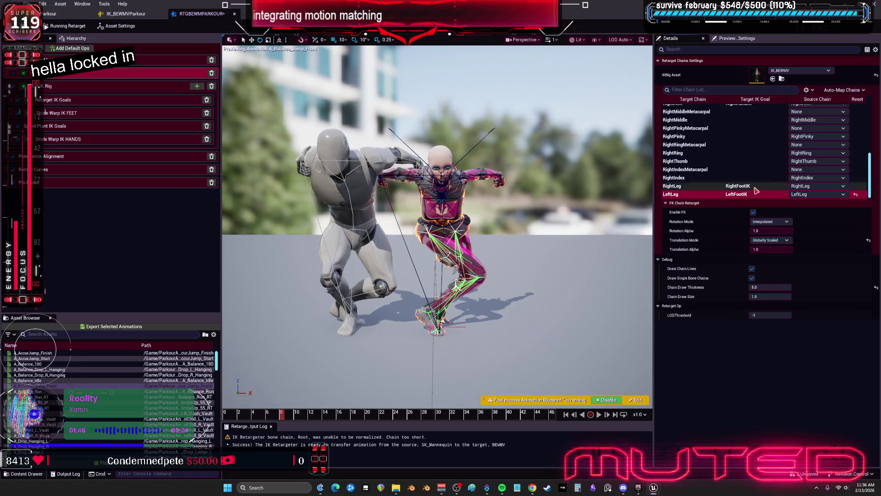
click(771, 240)
click(784, 254)
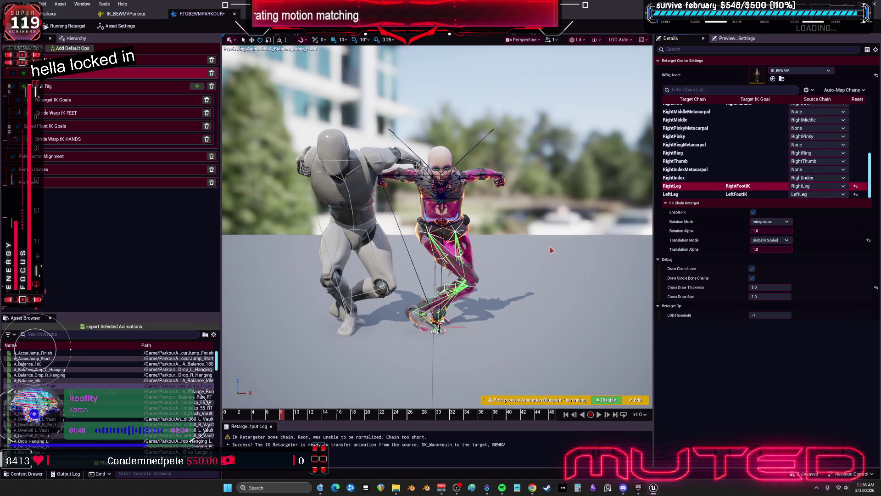
mouse_move(771, 249)
mouse_down()
mouse_move(730, 249)
mouse_move(757, 249)
mouse_up()
- Switch both RightLeg and LeftLeg FK translation modes to Orient and Scale
click(773, 240)
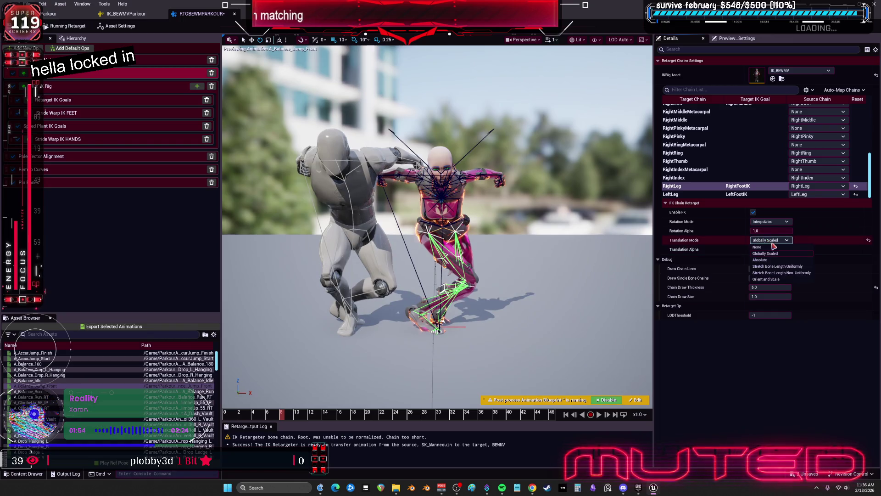
click(766, 279)
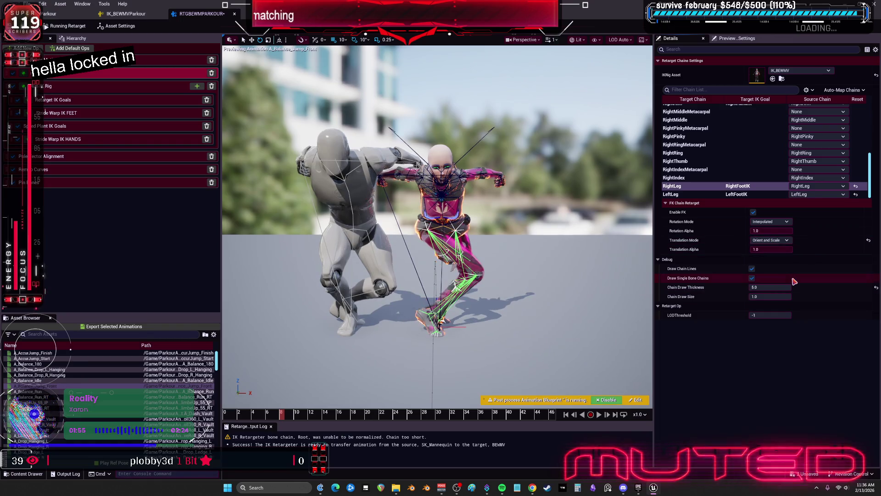
click(763, 194)
click(772, 241)
click(766, 280)
drag(582, 285, 252, 286)
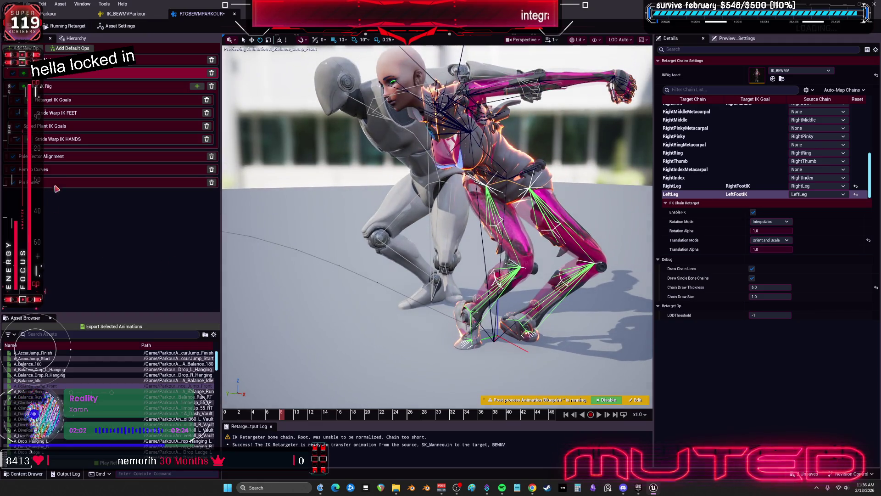
click(69, 158)
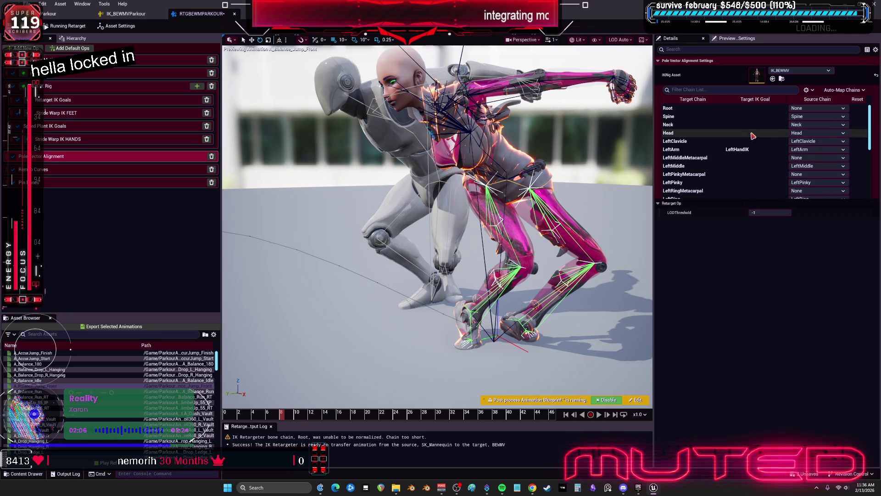
- Test RightLeg pole vector static angular offsets of about -83 and -180, then reset it to 0
scroll(757, 136, down, 5)
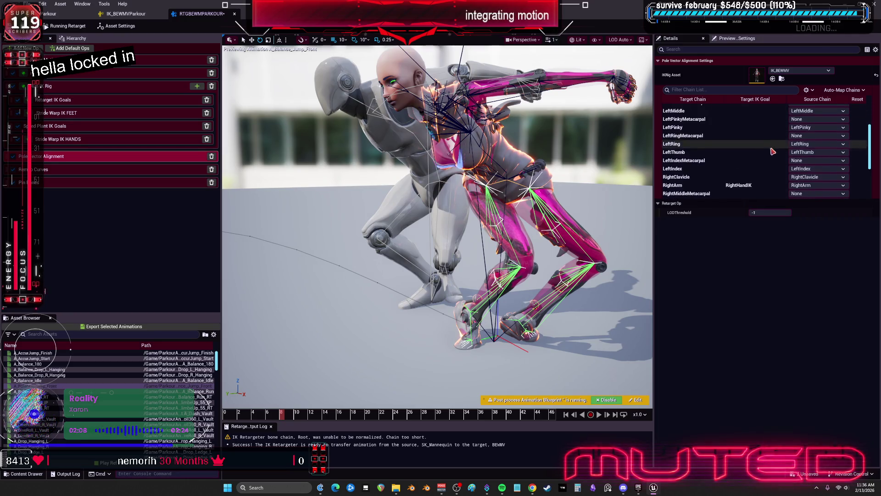
click(738, 186)
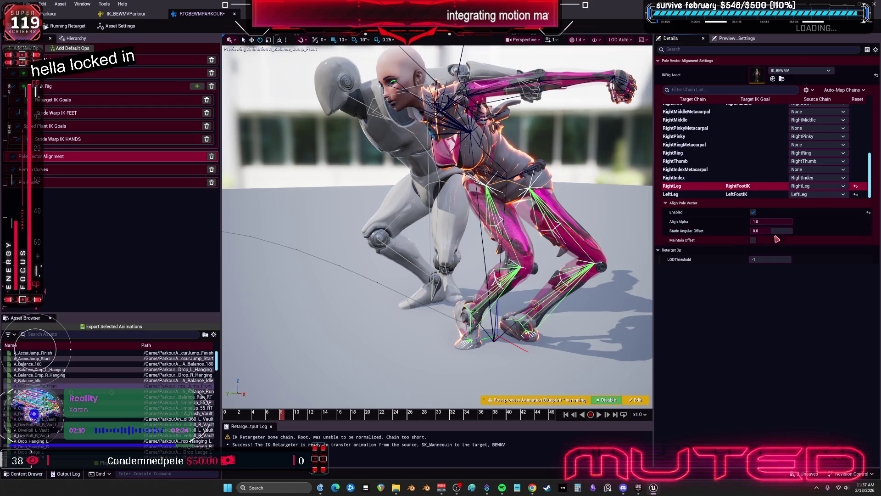
drag(773, 231, 734, 231)
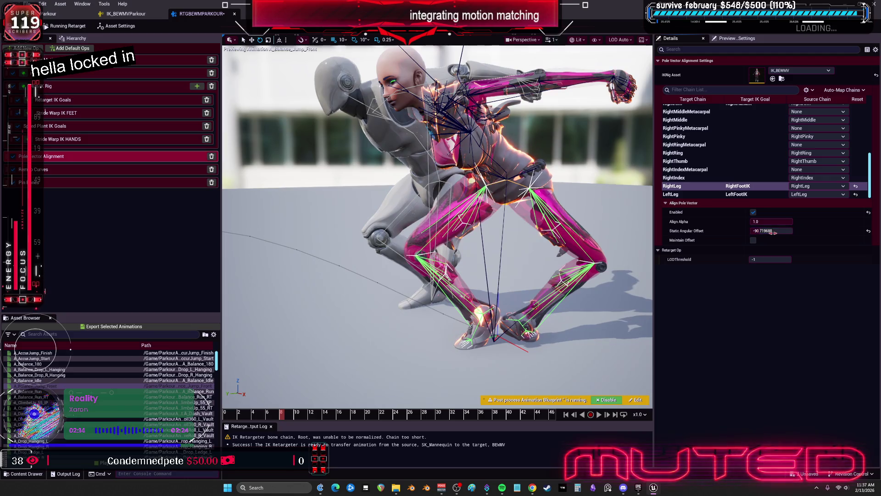
click(753, 240)
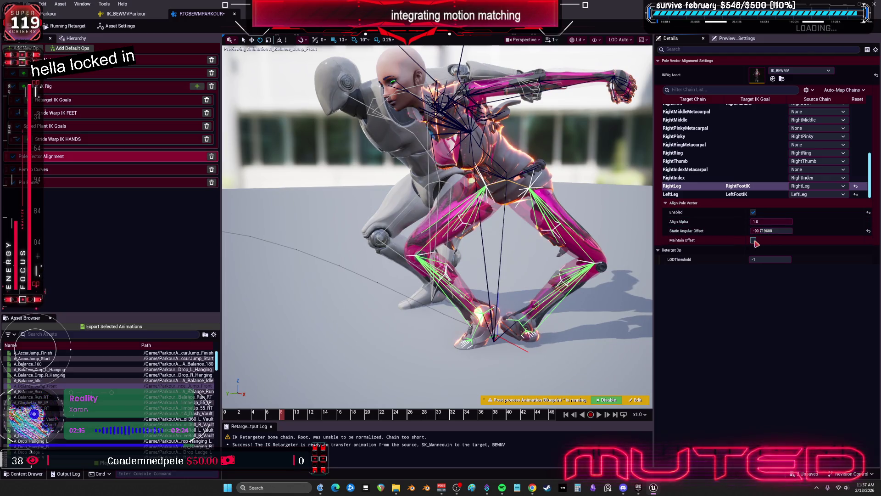
click(753, 240)
click(771, 231)
text(-180)
key(Return)
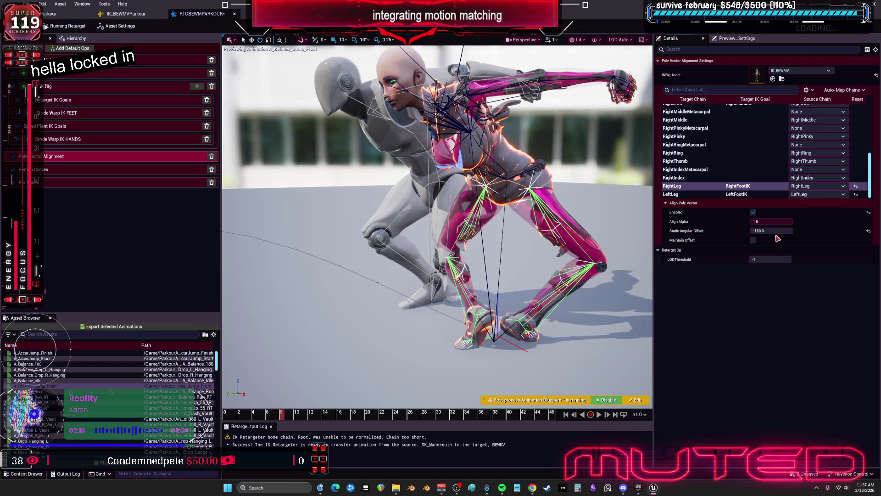
text(0)
key(Return)
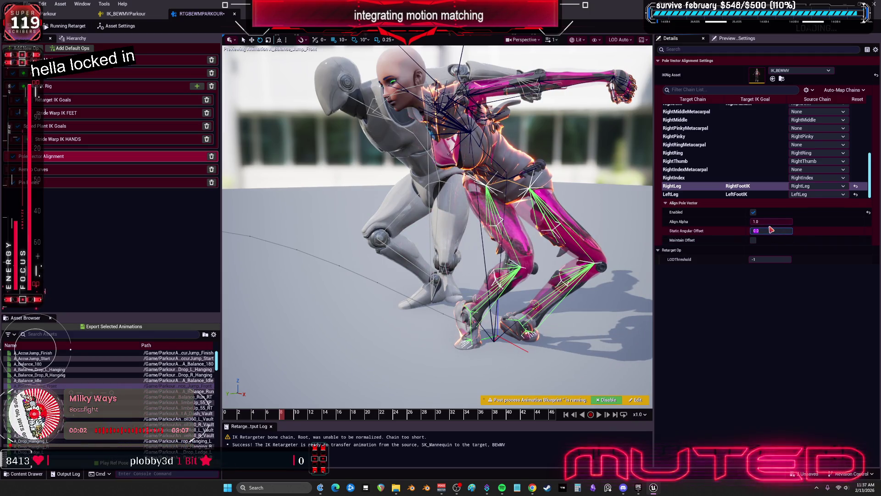
- Enable Maintain Offset on both the RightLeg and LeftLeg pole vectors
click(753, 240)
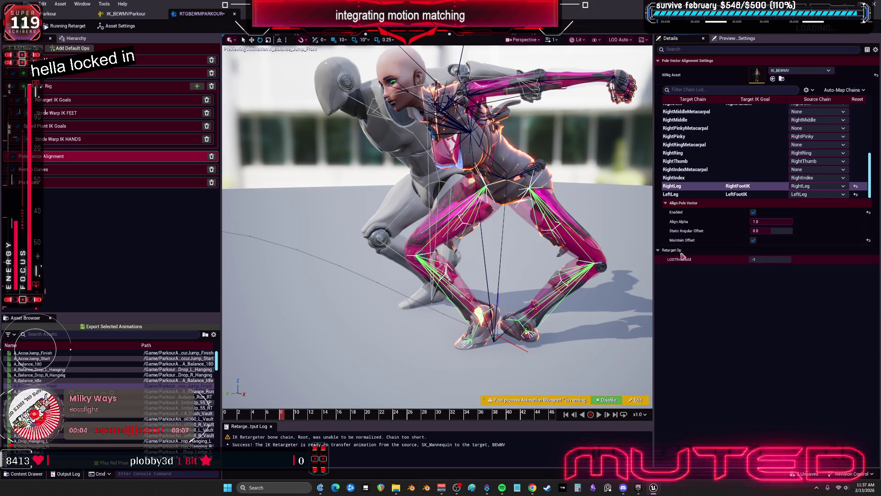
click(688, 194)
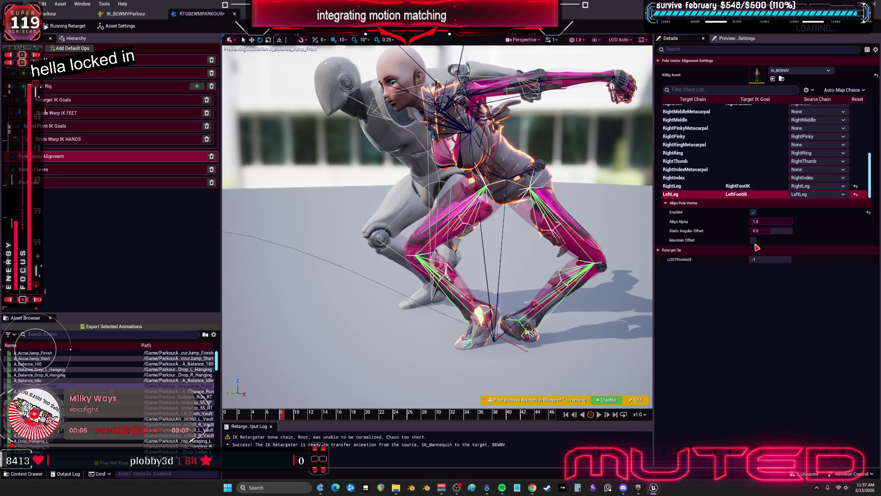
click(753, 240)
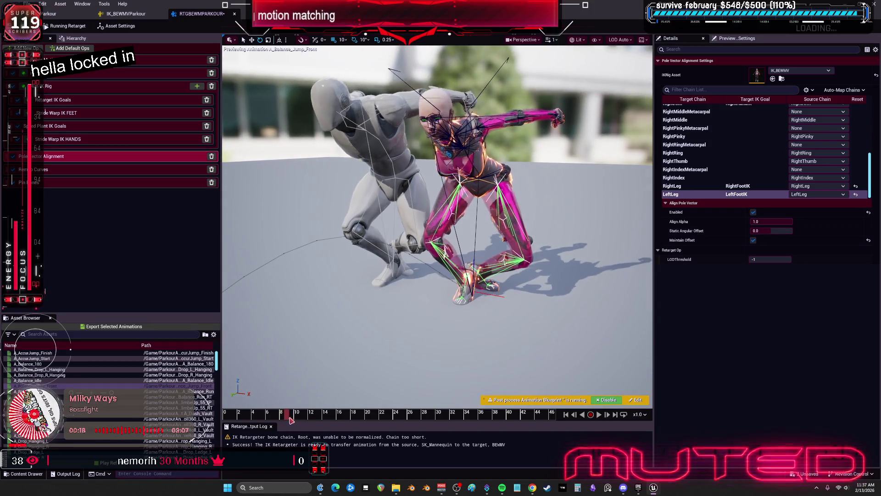
- Scrub through the balance jump preview, then switch the preview to A_Fly_Down
drag(295, 416, 364, 419)
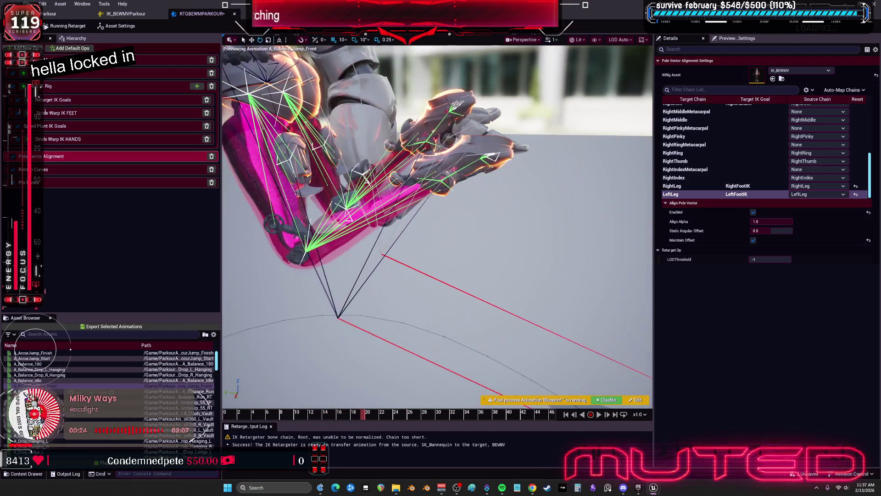
drag(455, 346, 456, 346)
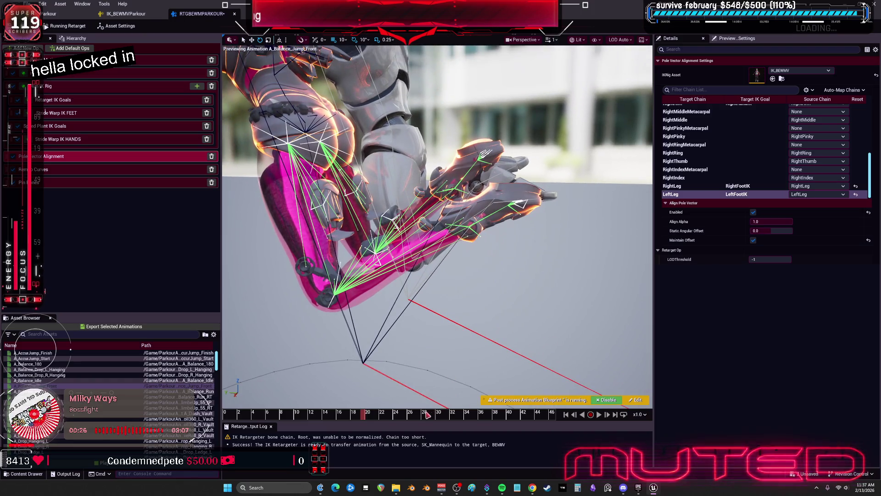
drag(367, 420, 388, 417)
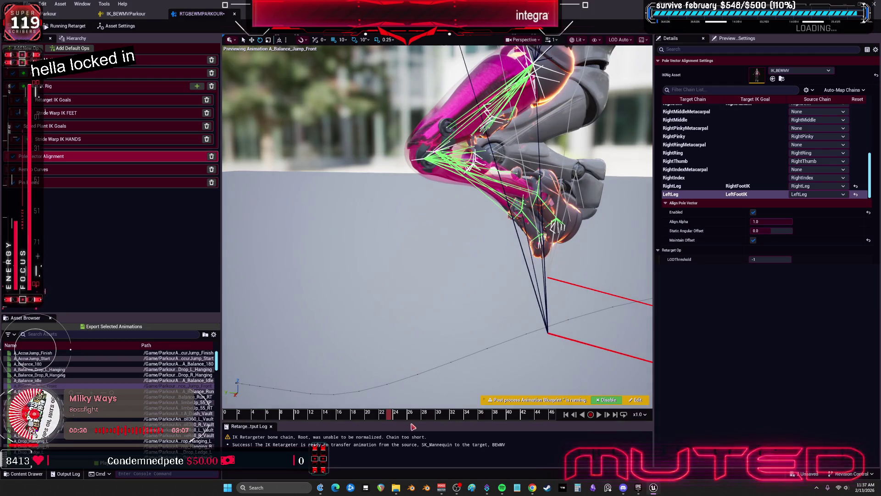
drag(389, 422, 417, 422)
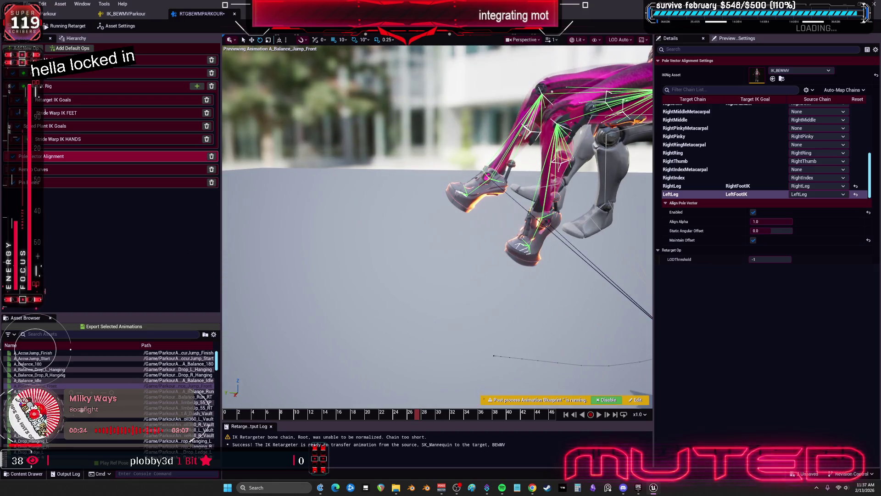
key(Down)
key(Down)
key(Down)
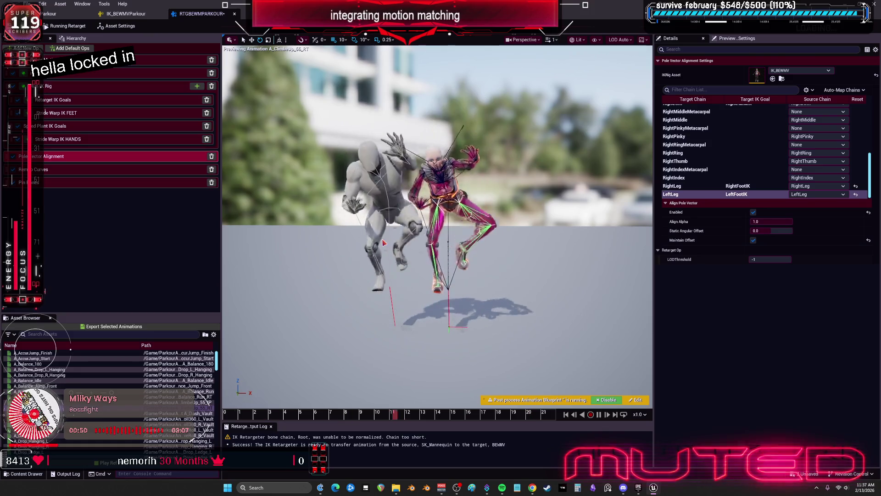
scroll(110, 395, down, 5)
click(28, 380)
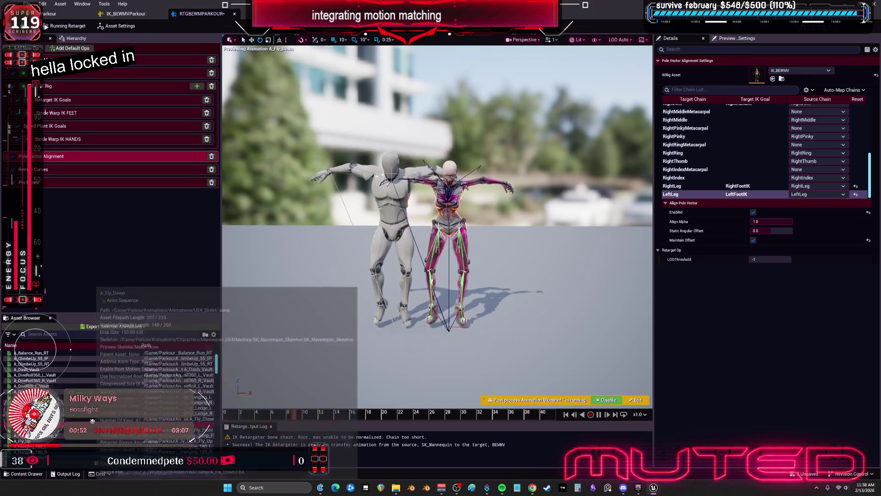
- Preview A_Hanging_ClimbeUp_L and inspect the pelvis motion settings while orbiting the character
scroll(110, 395, down, 3)
click(28, 380)
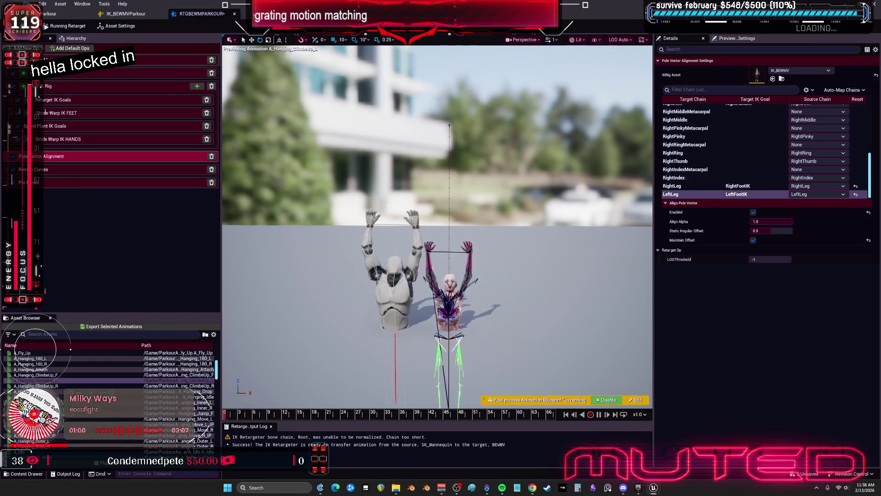
click(468, 136)
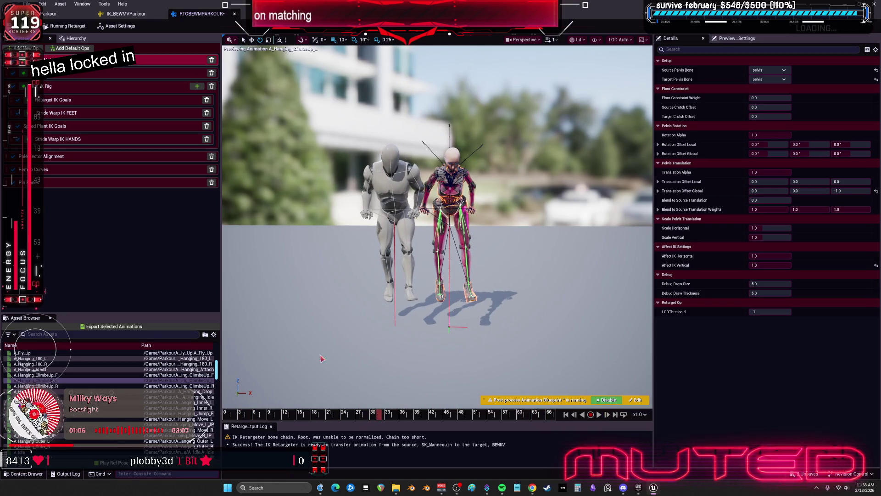
scroll(110, 395, down, 5)
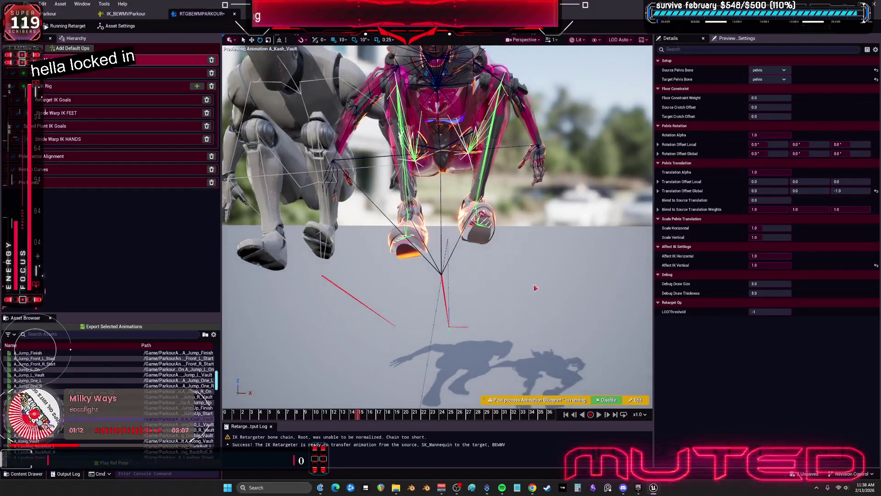
mouse_move(535, 287)
mouse_down()
mouse_move(459, 285)
mouse_move(508, 408)
mouse_move(282, 420)
mouse_up()
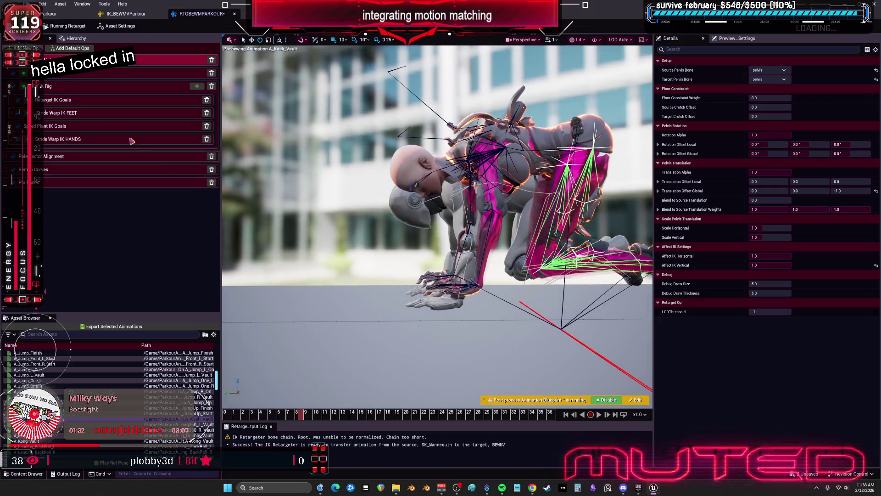
- Review Stride Warp IK hands, then Speed Plant IK Goals (threshold 15, stiffness 250, damping 1)
click(69, 138)
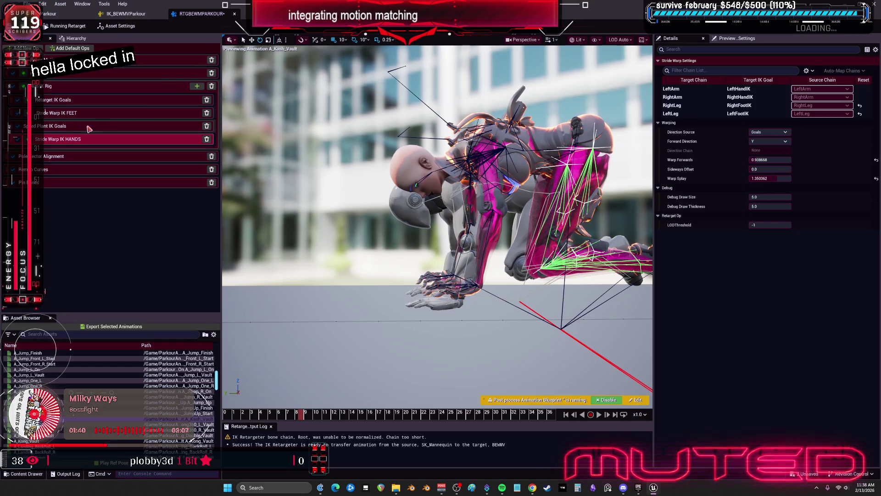
click(67, 129)
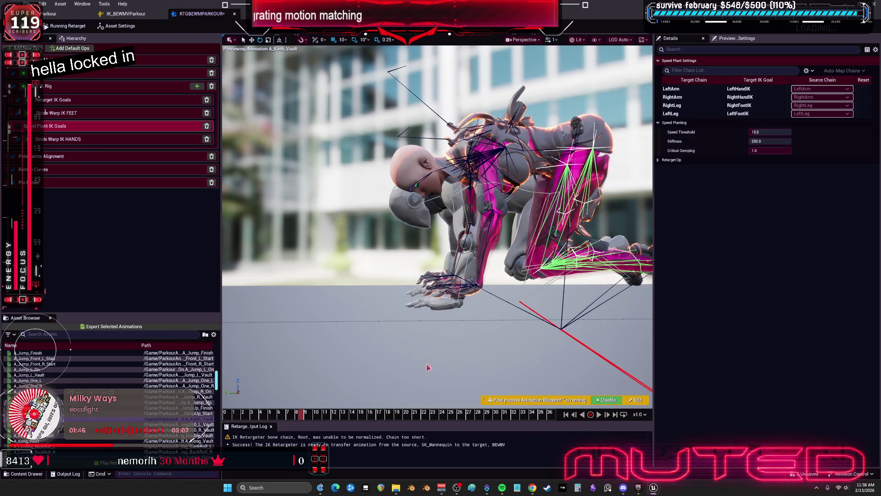
mouse_move(285, 415)
mouse_down()
mouse_move(271, 415)
mouse_move(317, 416)
mouse_move(259, 425)
mouse_up()
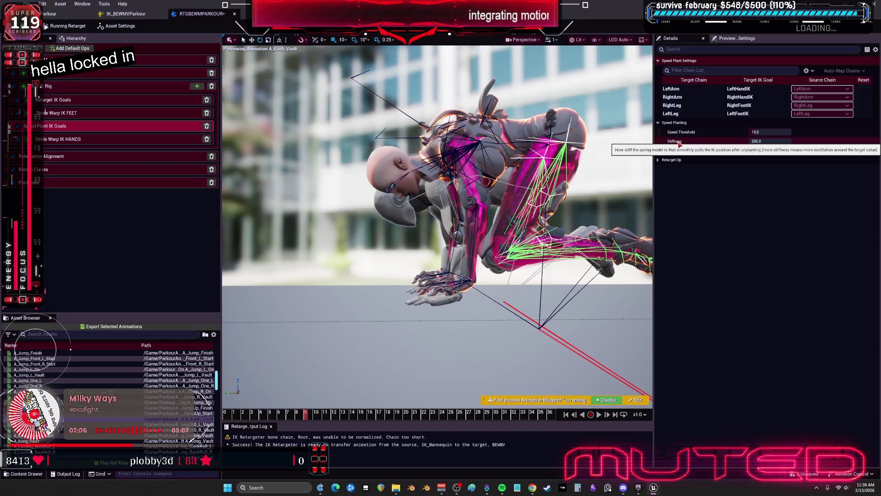
- Raise speed plant Stiffness to about 327.9 and Speed Threshold to 50
drag(771, 141, 783, 141)
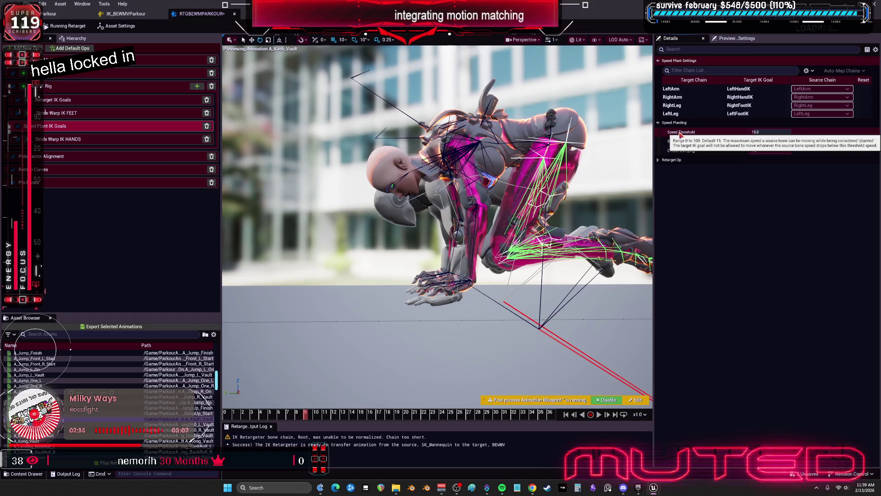
drag(771, 132, 776, 132)
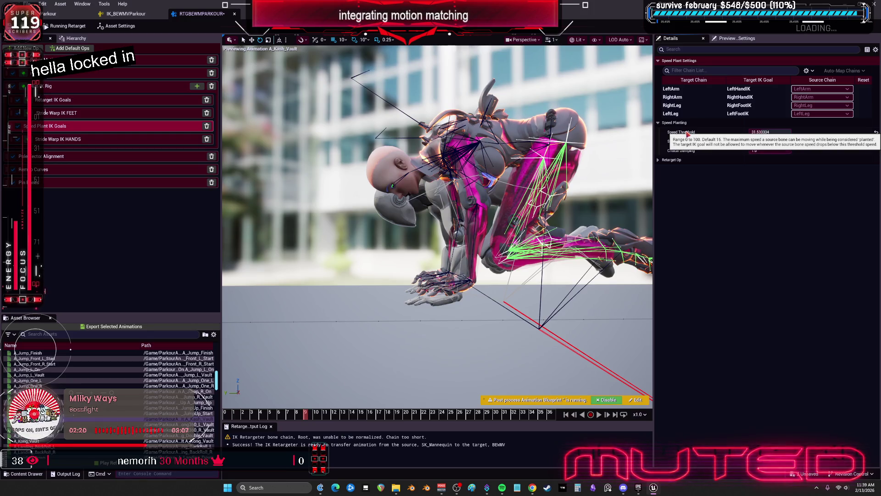
click(760, 131)
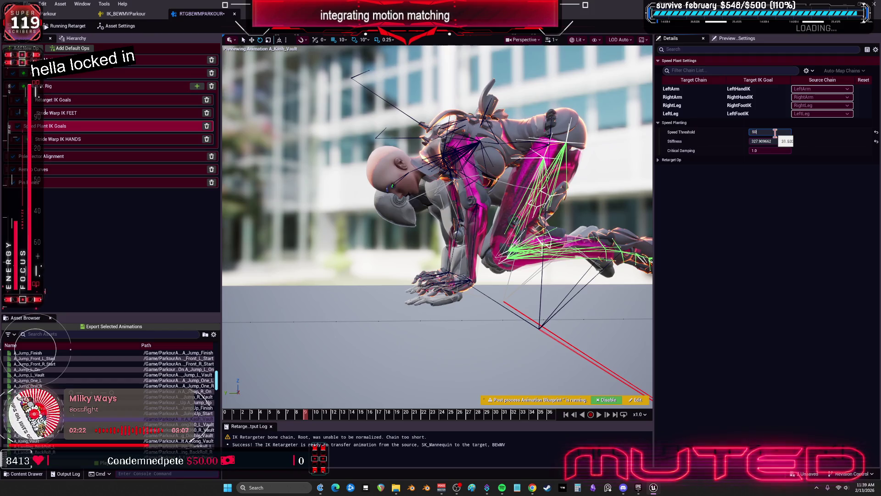
key(Return)
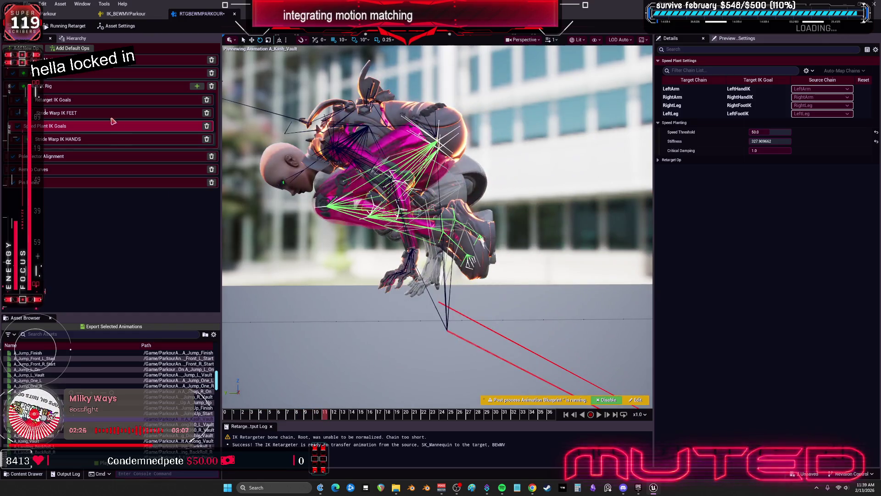
click(68, 101)
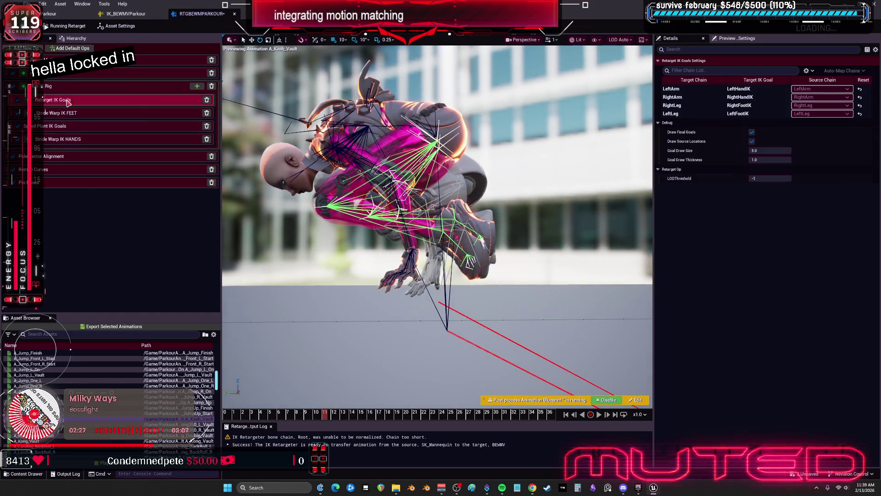
- Push Blend to Source toward 1.0 for the RightArm and LeftArm goals and RightLeg translation
click(694, 91)
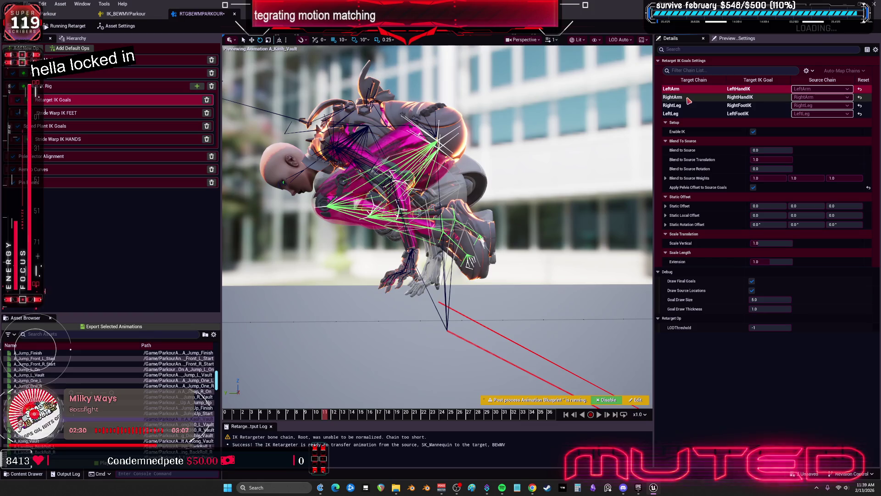
click(688, 97)
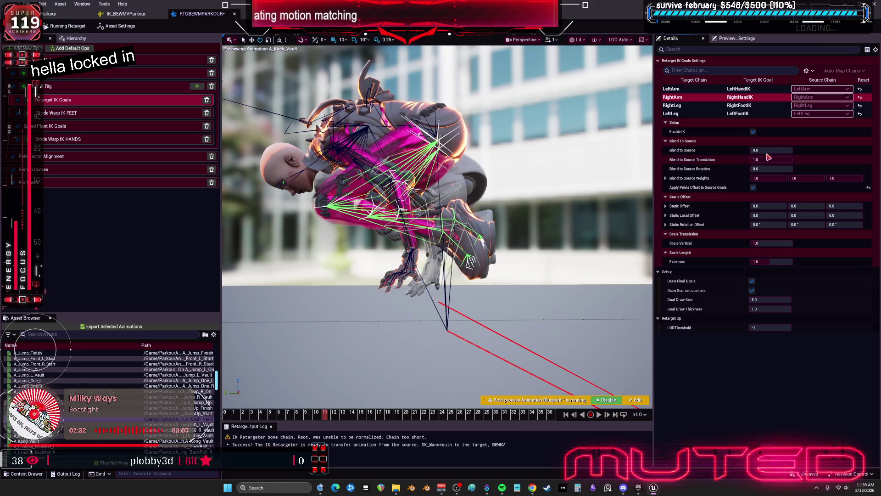
mouse_move(771, 150)
mouse_down()
mouse_move(793, 150)
mouse_move(781, 150)
mouse_up()
click(700, 92)
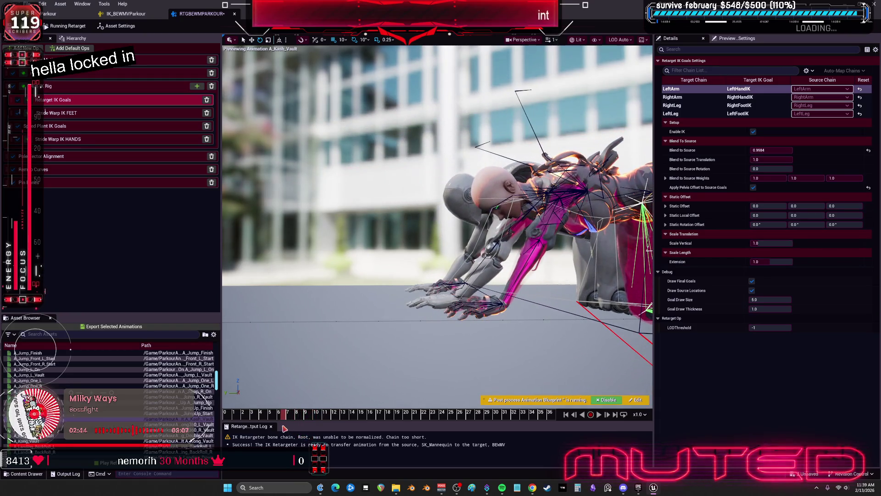
drag(285, 428, 349, 445)
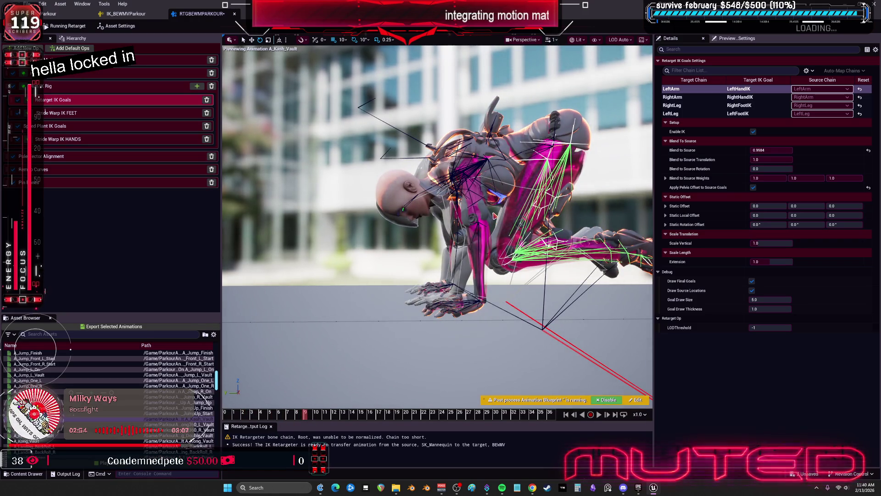
click(771, 151)
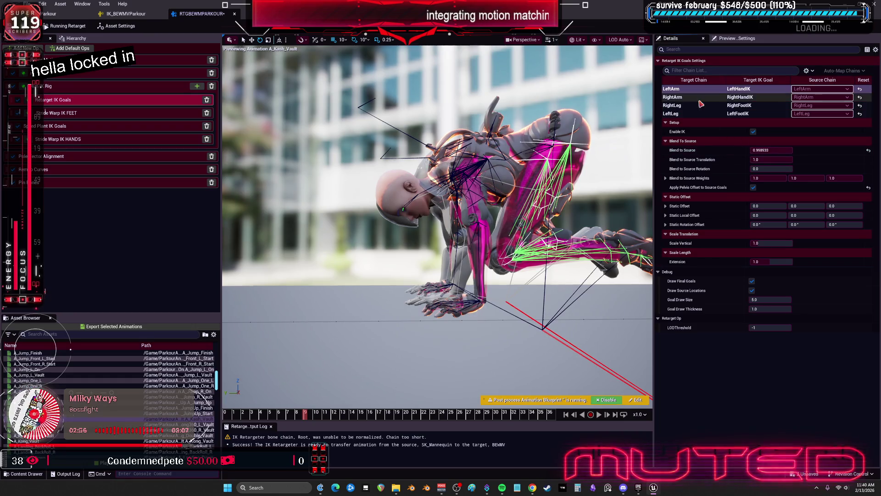
click(684, 107)
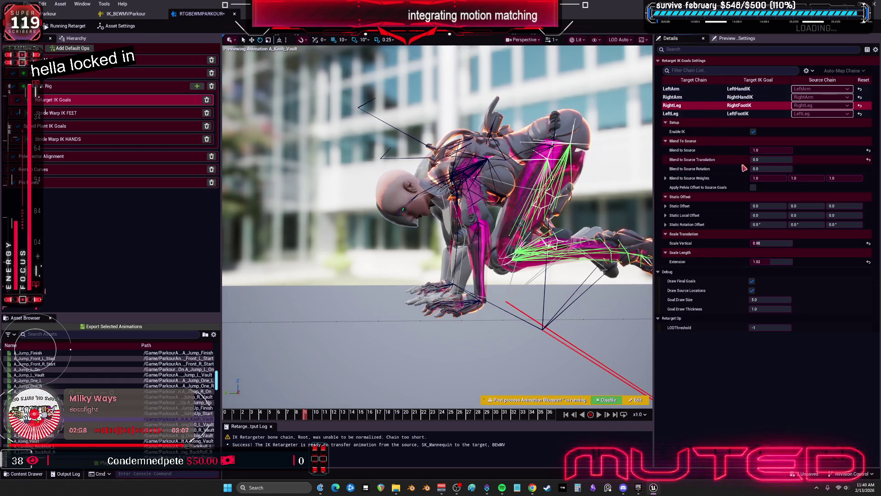
drag(762, 160, 822, 160)
- Set LeftLeg Blend to Source Translation and Rotation to 1
click(715, 114)
drag(762, 159, 822, 160)
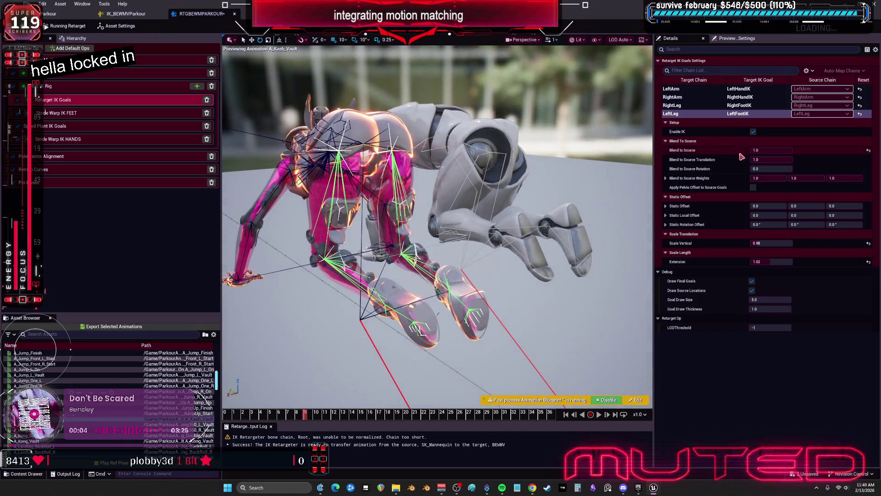
click(771, 168)
text(1)
key(Return)
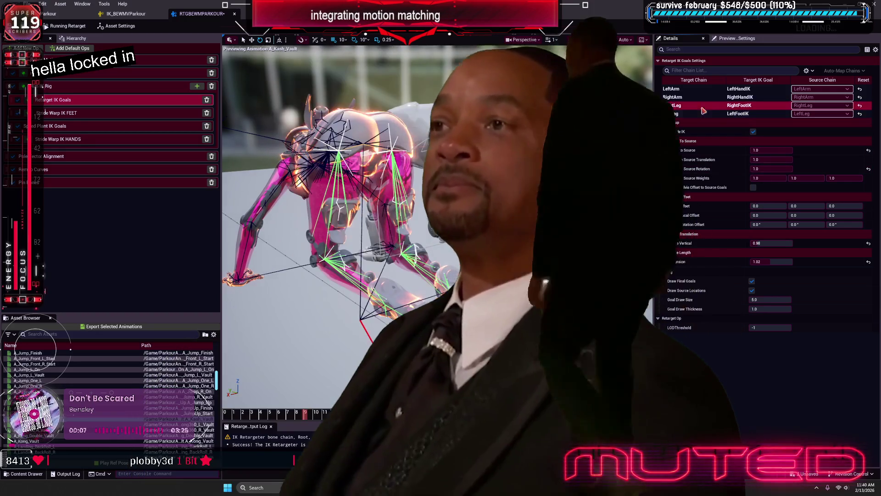
- Set Blend to Source Rotation to 1.0 for the RightLeg, RightArm and LeftArm goals
click(673, 105)
click(771, 168)
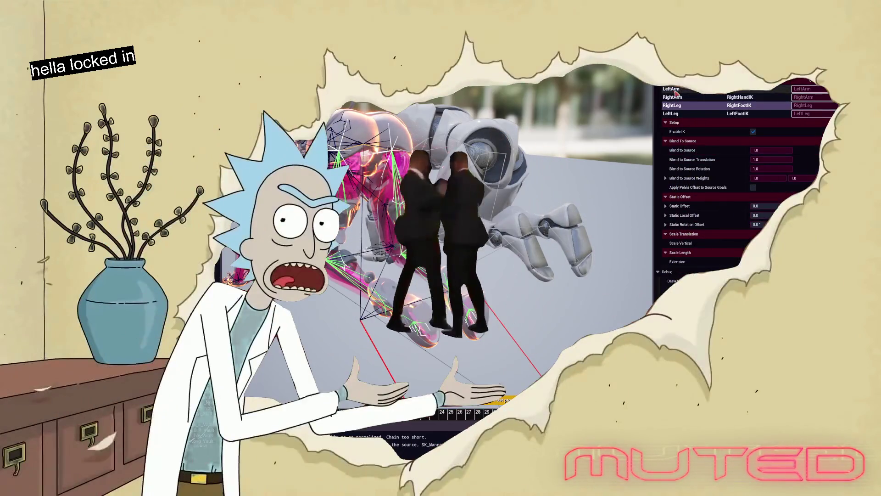
click(686, 98)
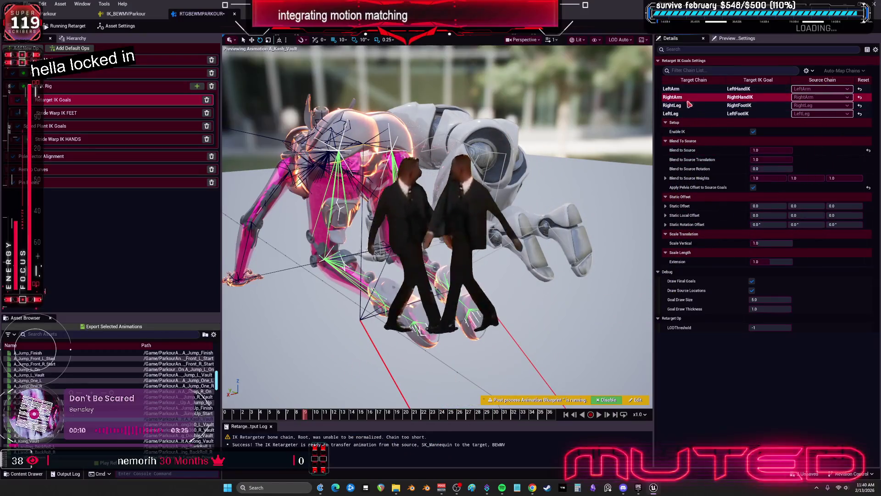
click(771, 168)
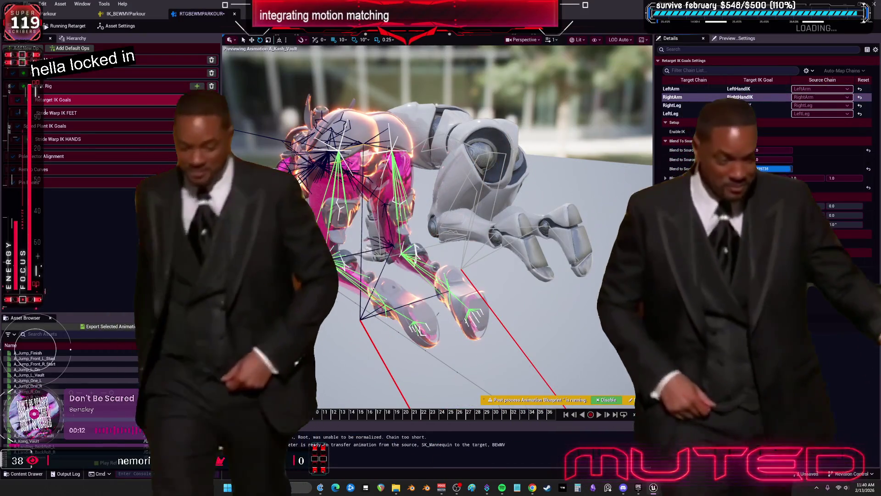
key(Return)
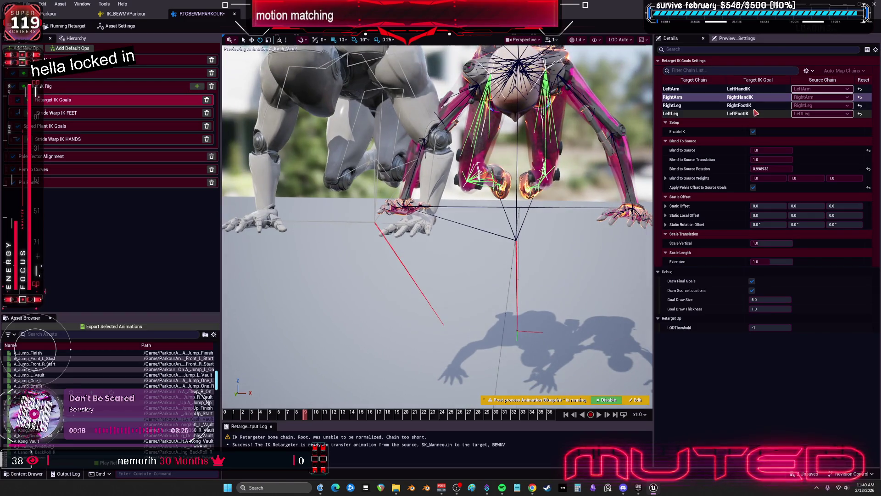
click(739, 89)
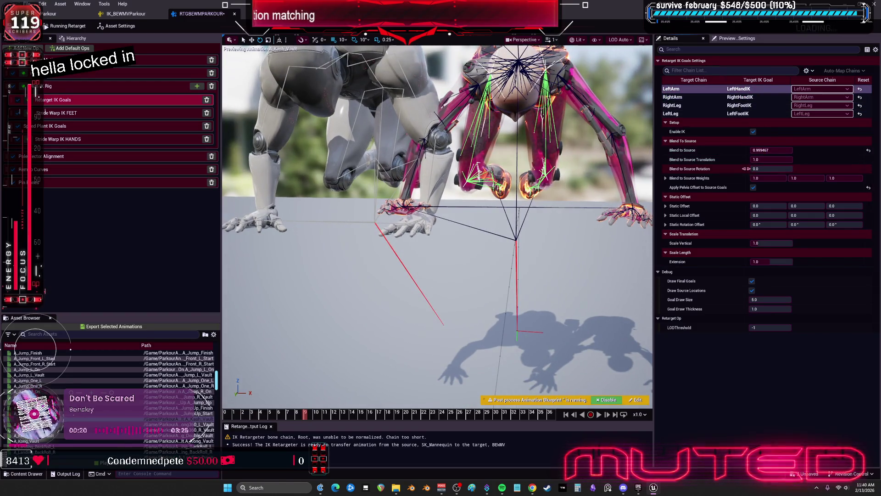
drag(765, 168, 776, 168)
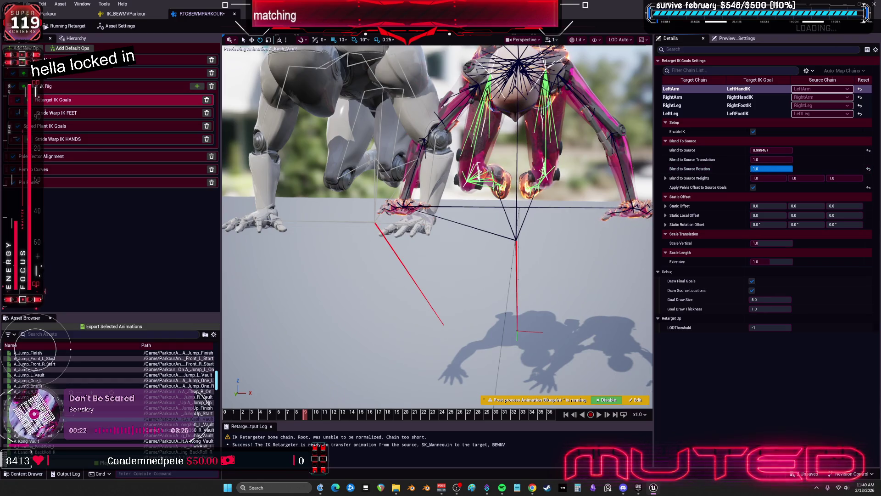
key(Return)
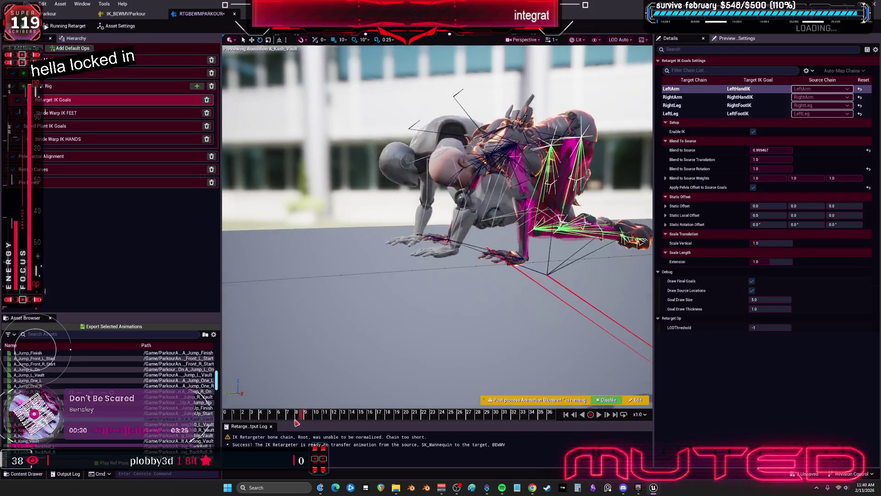
key(Up)
key(Up)
key(Up)
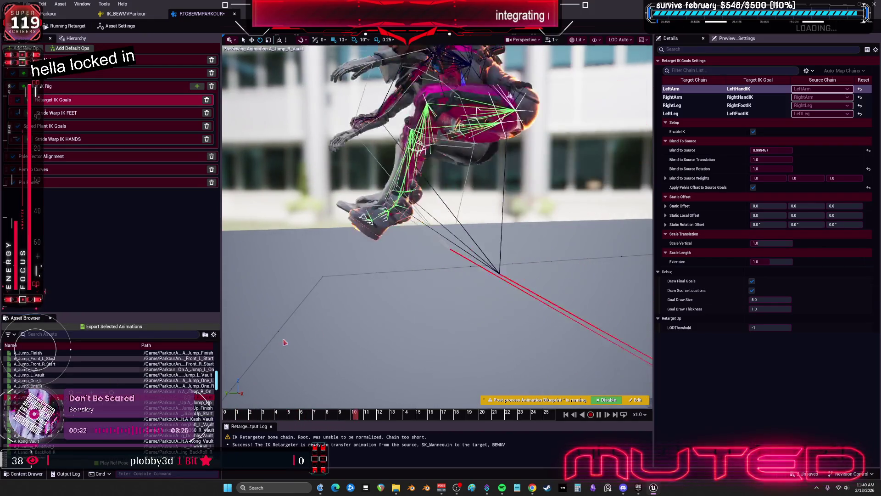
- Preview A_Landing_Front_L paused at its early frames up close, and show the IK Rig op's goals
key(Down)
key(Down)
key(Down)
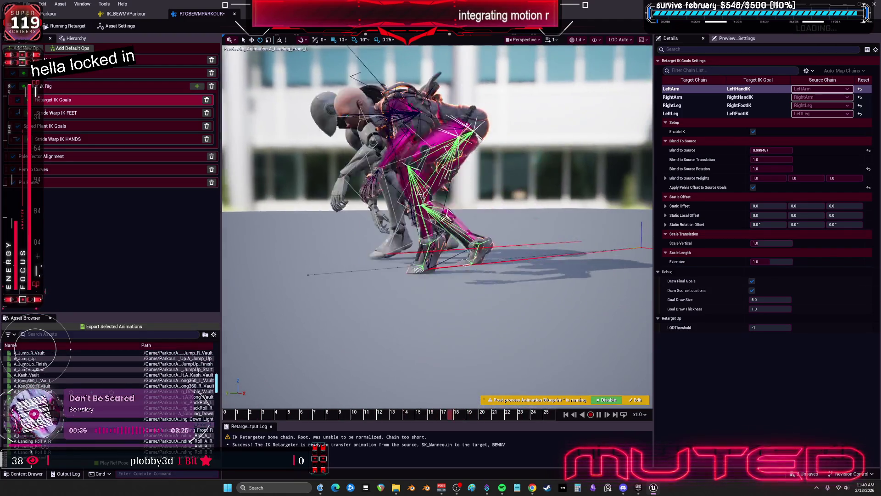
key(space)
mouse_move(437, 409)
mouse_down()
mouse_move(236, 414)
mouse_move(356, 447)
mouse_up()
mouse_move(413, 275)
mouse_down()
mouse_move(395, 257)
mouse_move(422, 216)
mouse_up()
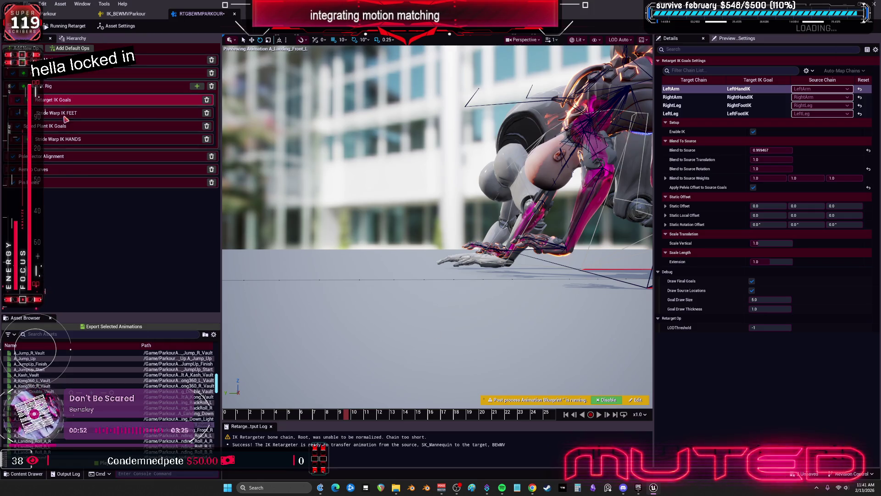
click(78, 88)
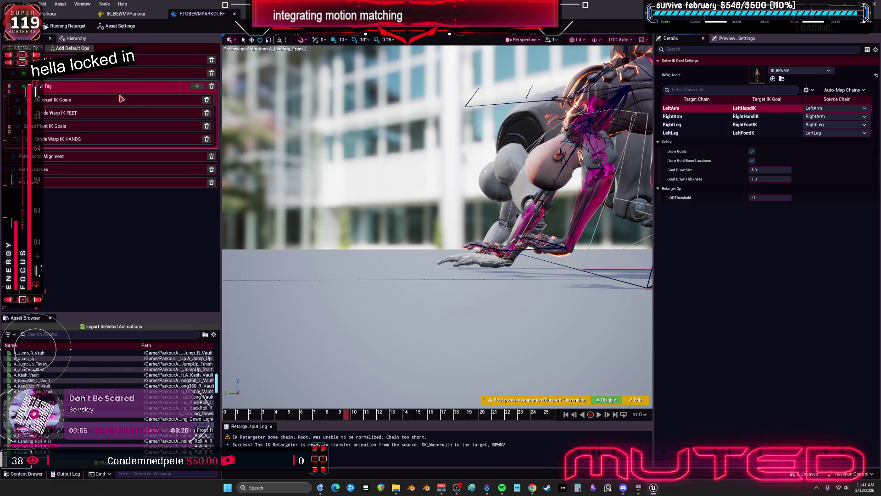
- Try LeftArm translation modes Globally Scaled and Orient and Scale and rotation Copy Local, then revert to Interpolated/None
click(81, 73)
click(689, 149)
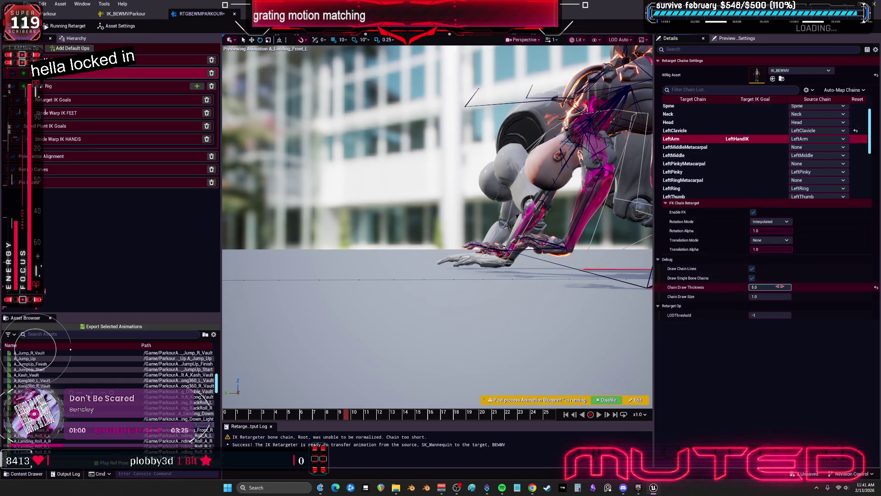
click(781, 240)
click(765, 254)
click(780, 240)
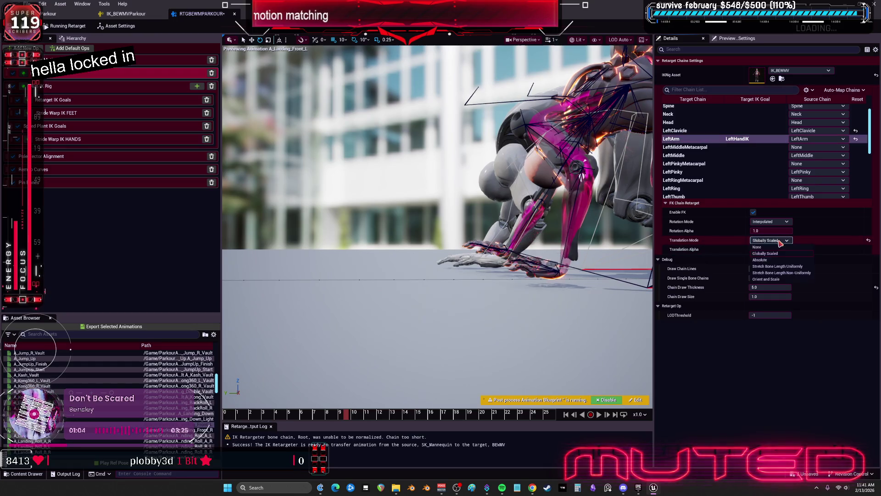
click(782, 283)
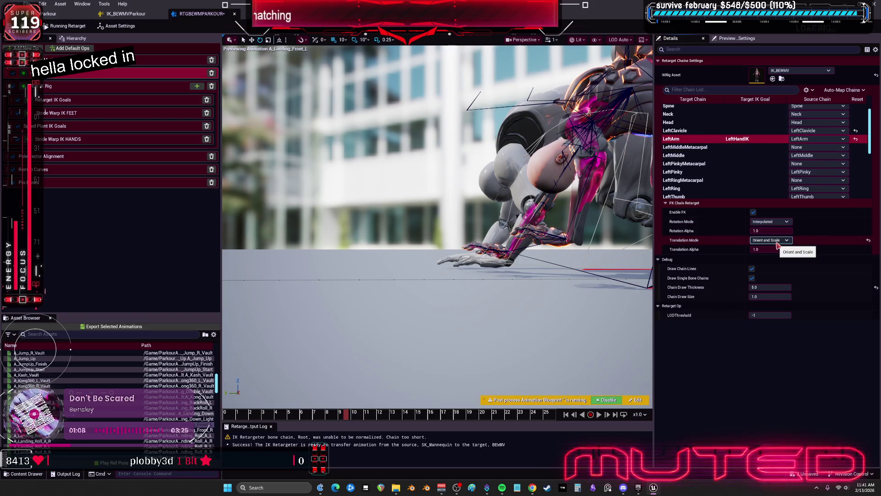
click(775, 222)
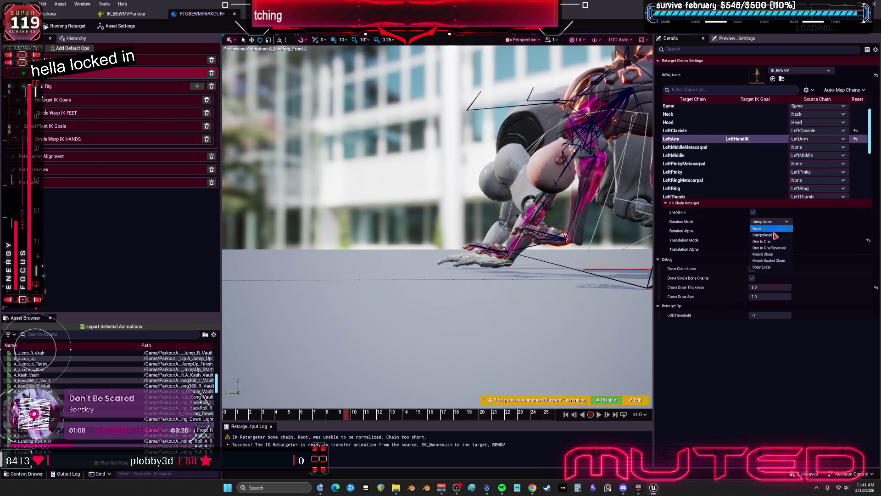
click(773, 267)
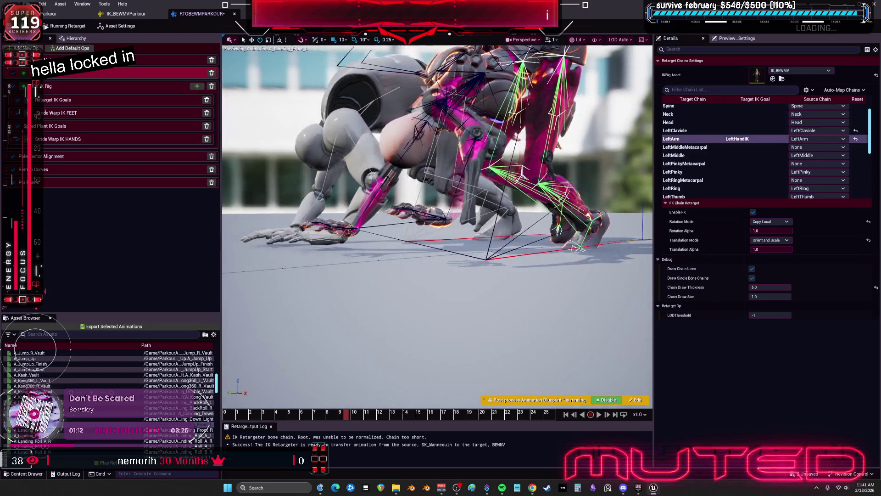
scroll(437, 225, up, 10)
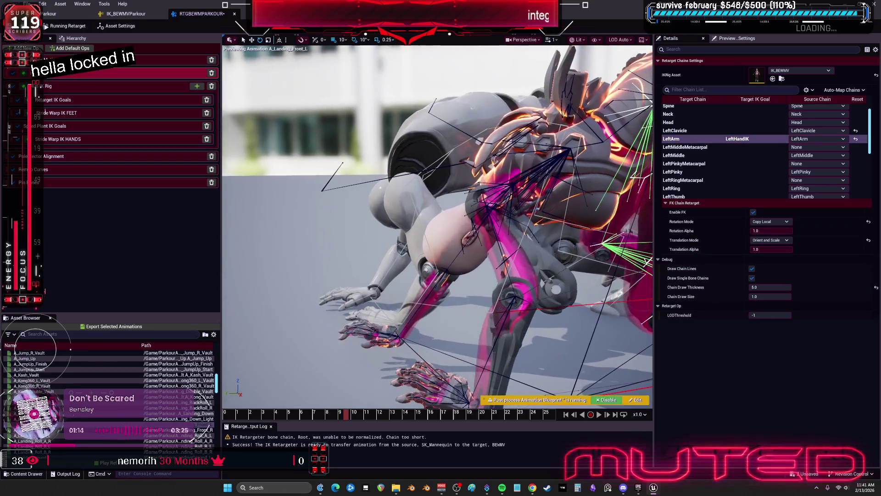
click(775, 221)
click(771, 232)
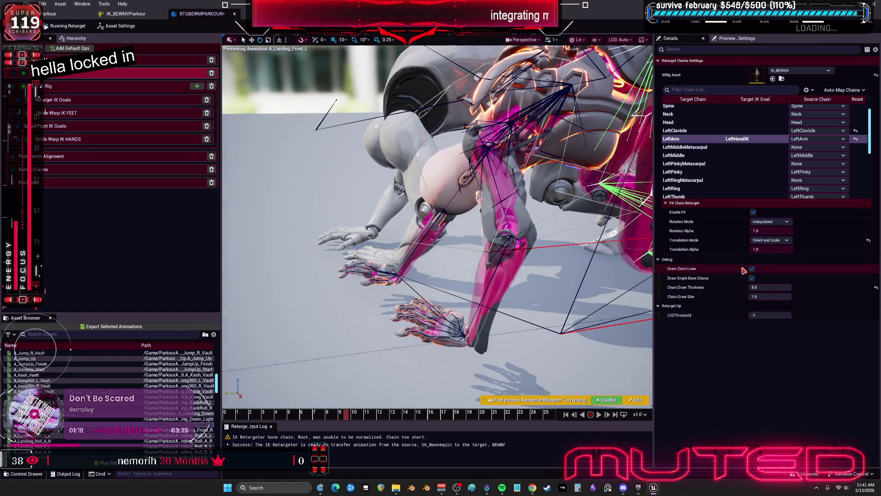
click(771, 240)
click(775, 248)
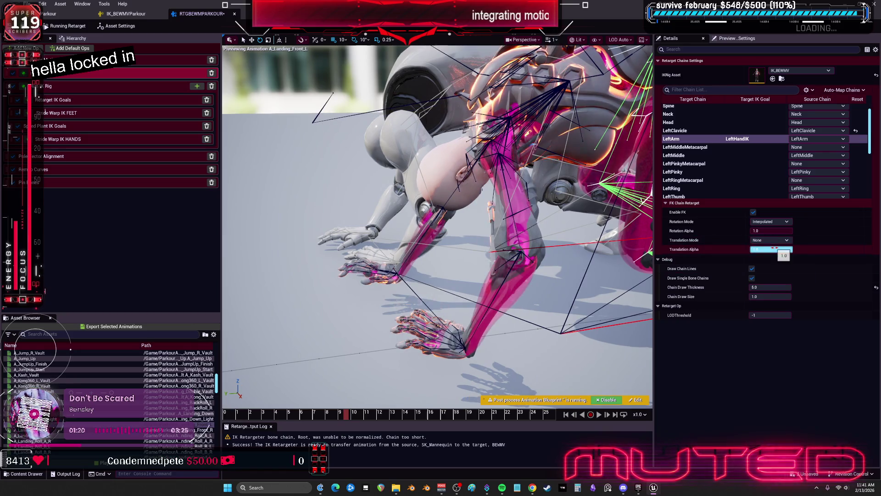
- Set the LeftArm chain's rotation mode to One to One, keeping translation at None
mouse_move(596, 261)
mouse_down()
mouse_move(578, 257)
mouse_move(527, 285)
mouse_move(577, 250)
mouse_move(565, 257)
mouse_up()
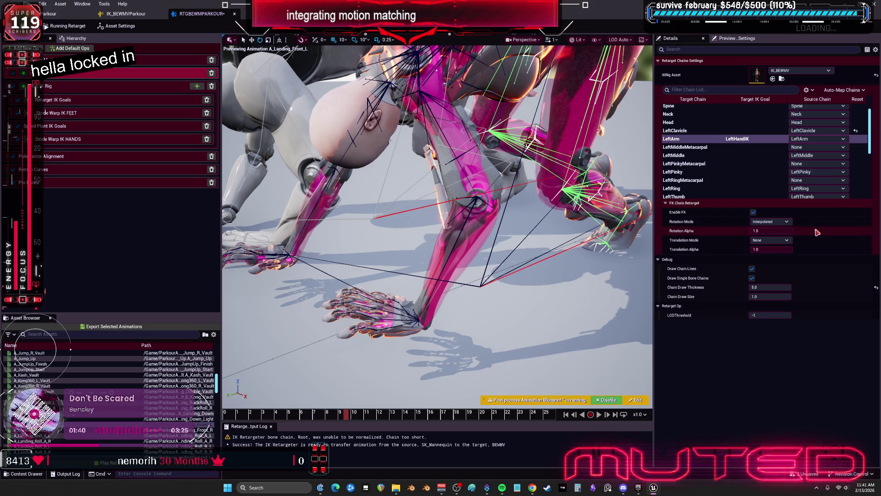
click(785, 221)
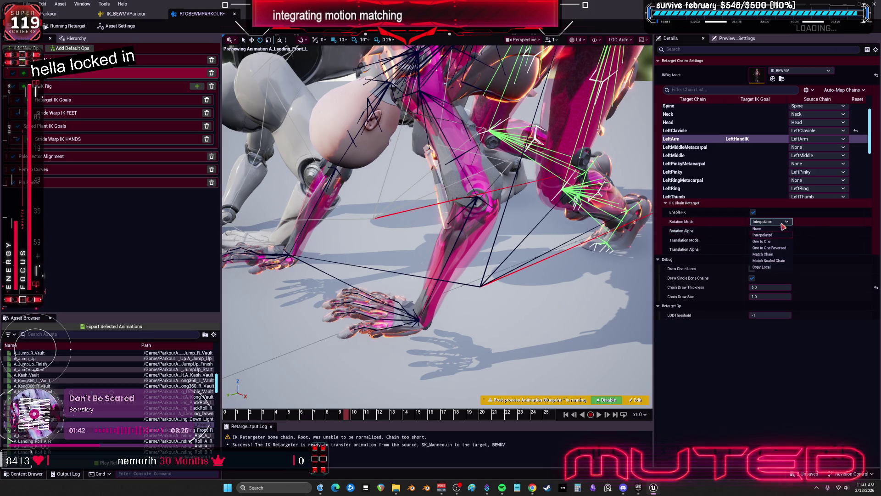
click(780, 248)
click(771, 240)
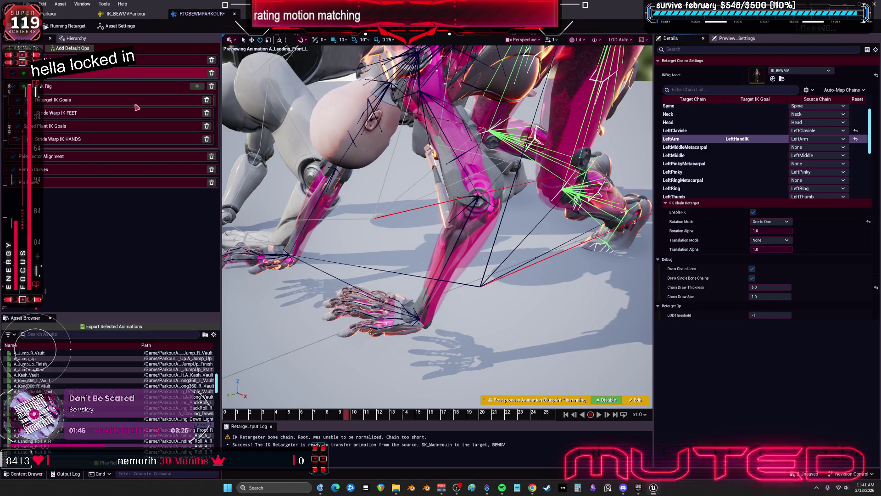
- Lower the LeftArm IK goal's blend to source, bringing rotation to about 0.34
click(107, 101)
click(671, 89)
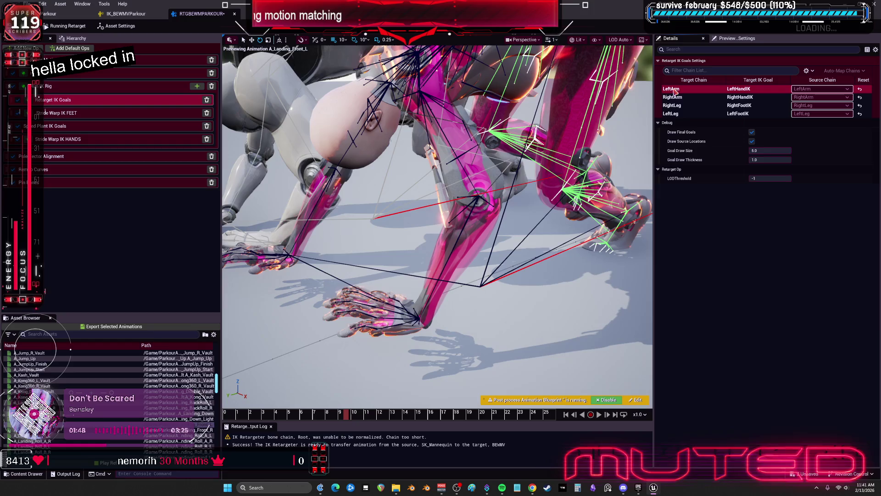
mouse_move(762, 151)
mouse_down()
mouse_move(785, 150)
mouse_move(751, 150)
mouse_move(789, 160)
mouse_move(752, 159)
mouse_move(780, 169)
mouse_move(771, 169)
mouse_move(772, 150)
mouse_move(792, 150)
mouse_move(793, 159)
mouse_up()
- Reset the LeftArm IK goal's blend to source rotation value to 1.0
click(771, 168)
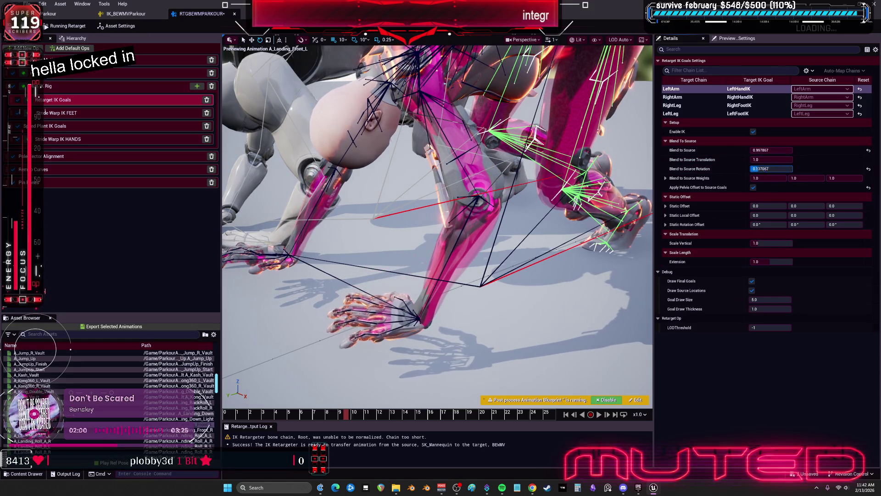
click(730, 210)
click(688, 97)
click(753, 150)
key(Return)
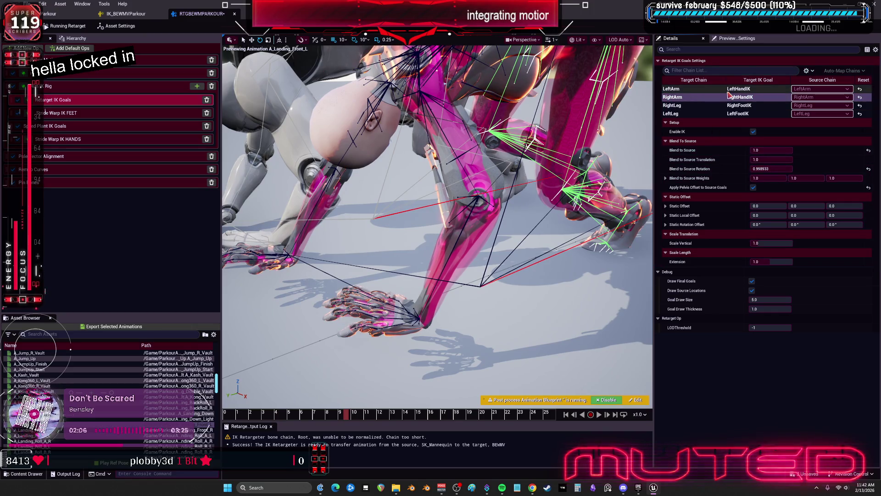
- Compare the LeftArm, RightArm and RightLeg IK goal settings
click(733, 90)
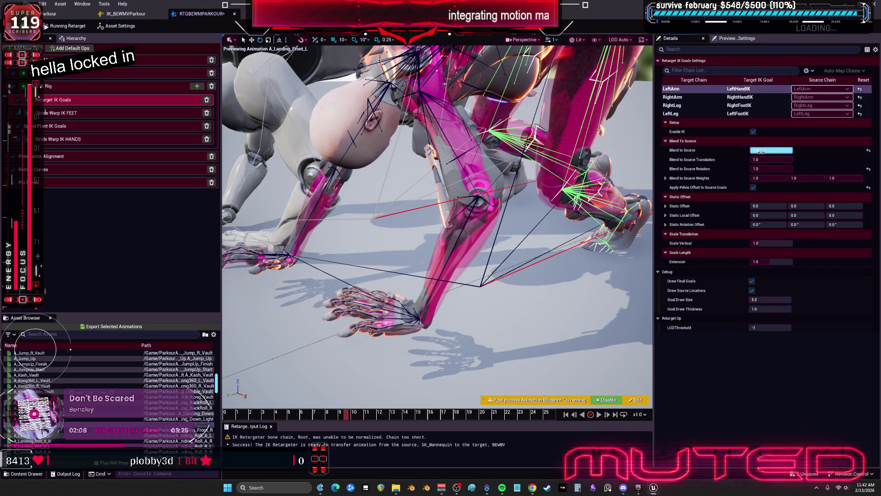
click(734, 96)
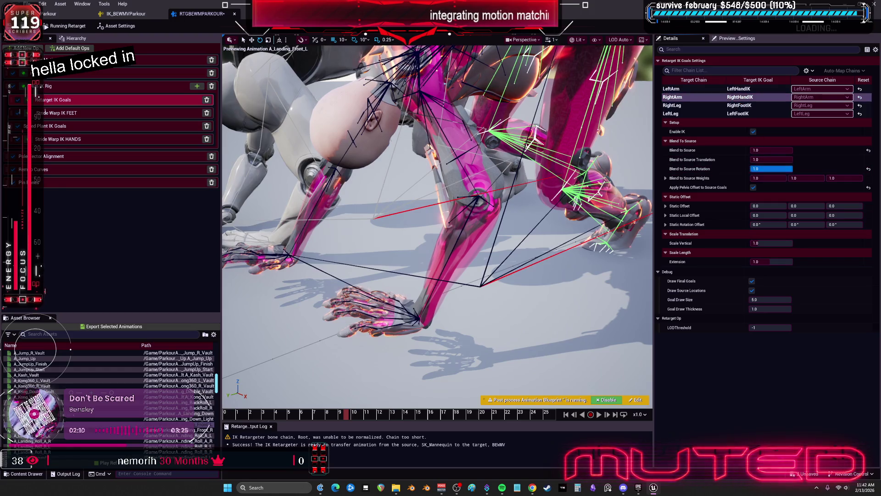
click(742, 105)
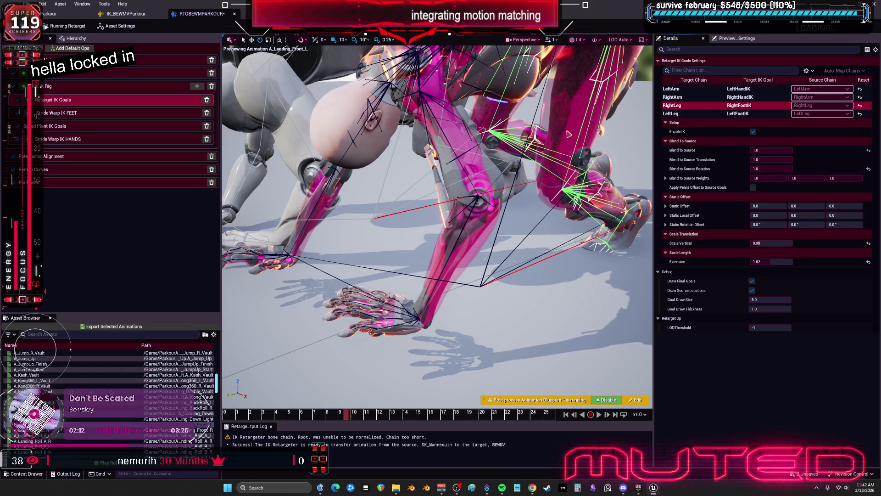
click(683, 90)
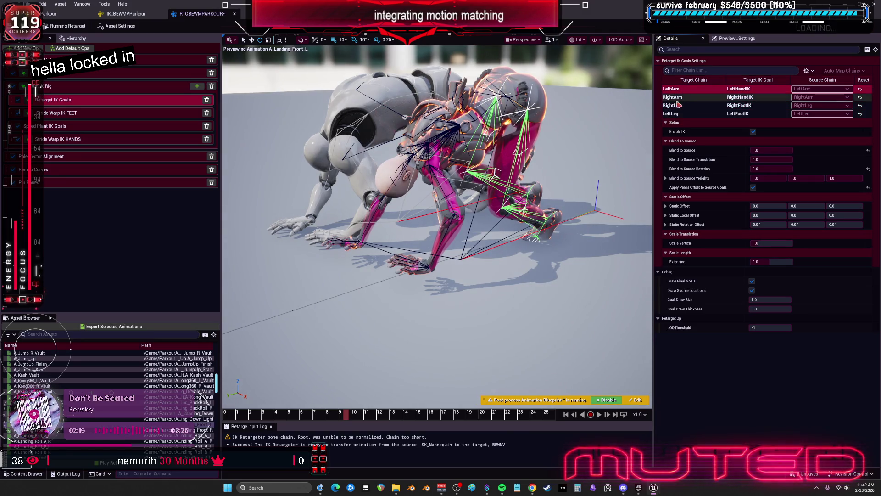
click(688, 98)
click(691, 106)
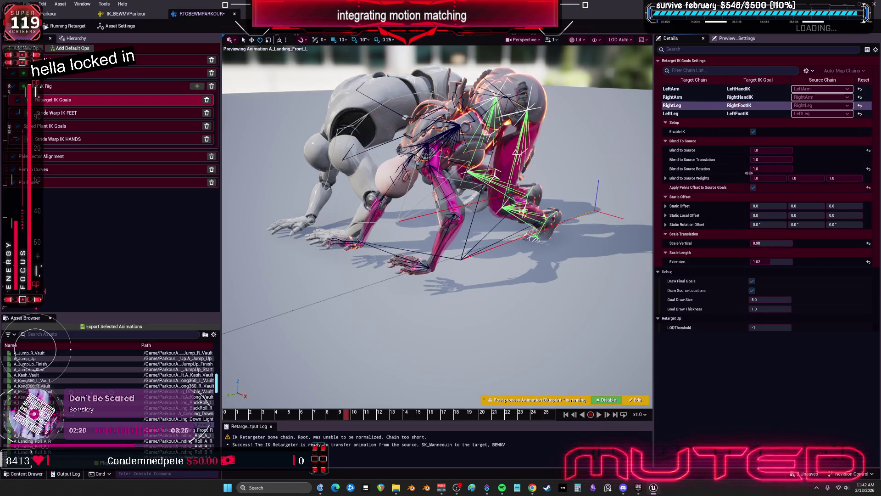
- Enable Apply Pelvis Offset to Source Goals on LeftLeg, trying then undoing a shorter extension
click(716, 114)
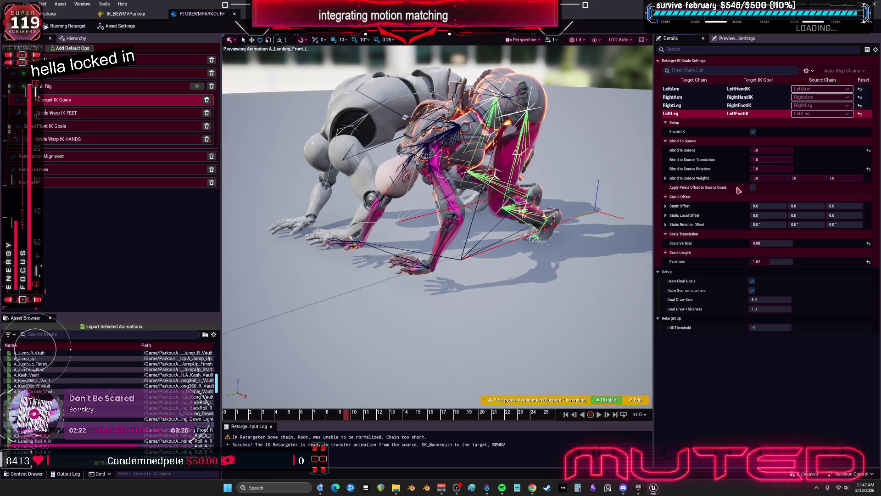
click(753, 187)
click(757, 206)
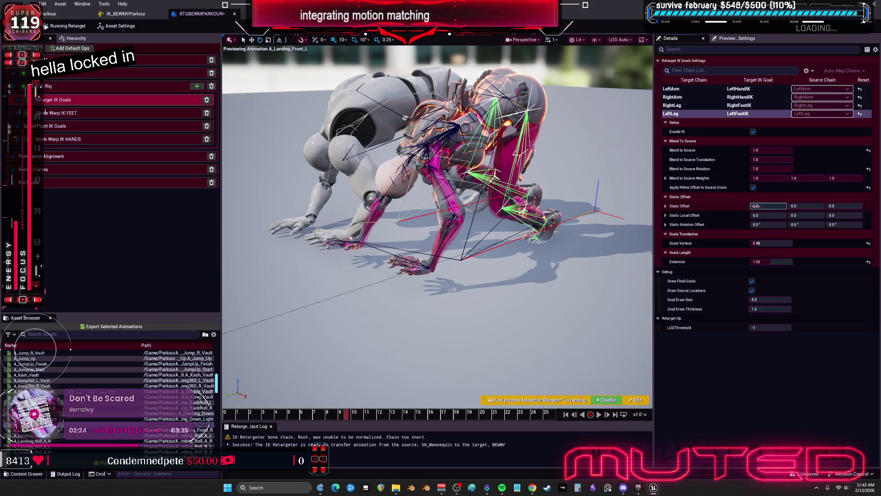
mouse_move(771, 261)
mouse_down()
mouse_move(752, 262)
mouse_move(781, 262)
mouse_up()
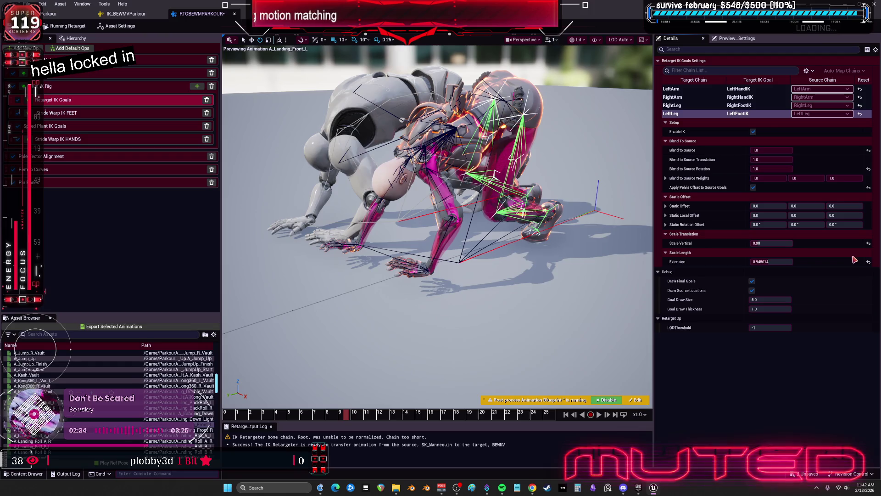
key(ctrl+z)
click(740, 113)
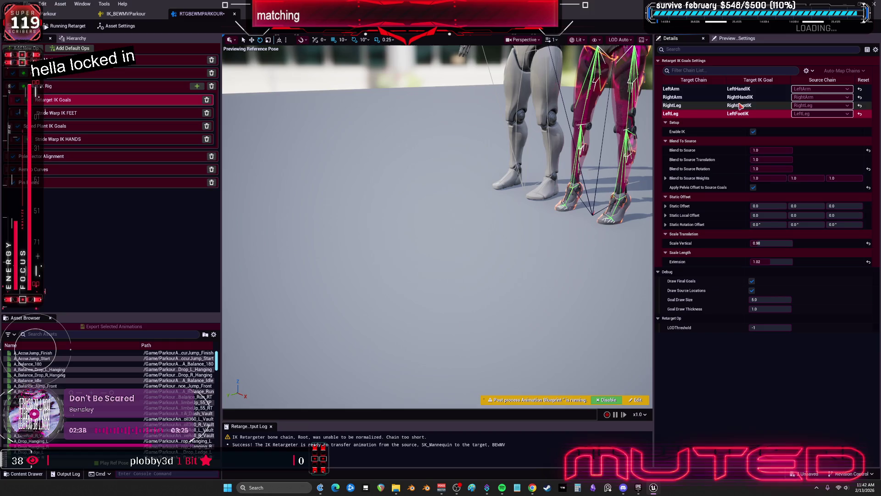
- Preview A_Balance_Run_RT, A_Hanging_ClimbeUp_R, A_Hanging_Move_R_IP and A_Landing_Roll_B_R in turn
click(739, 98)
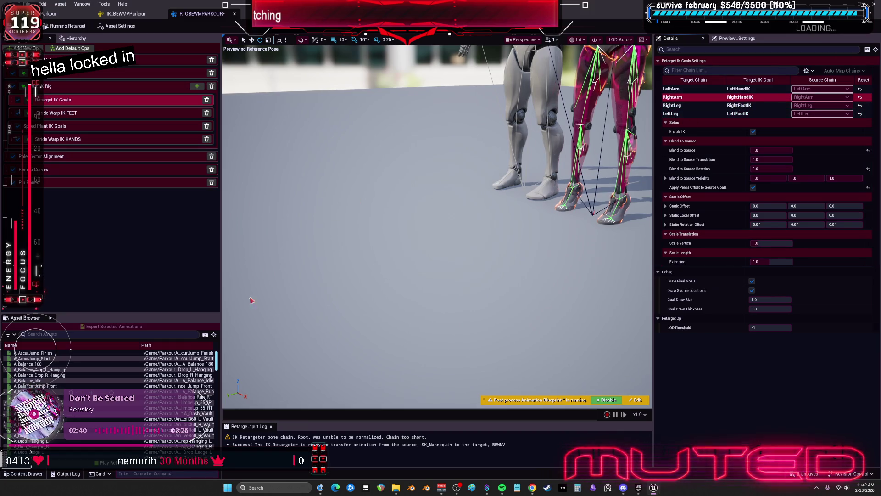
click(179, 396)
scroll(110, 385, down, 3)
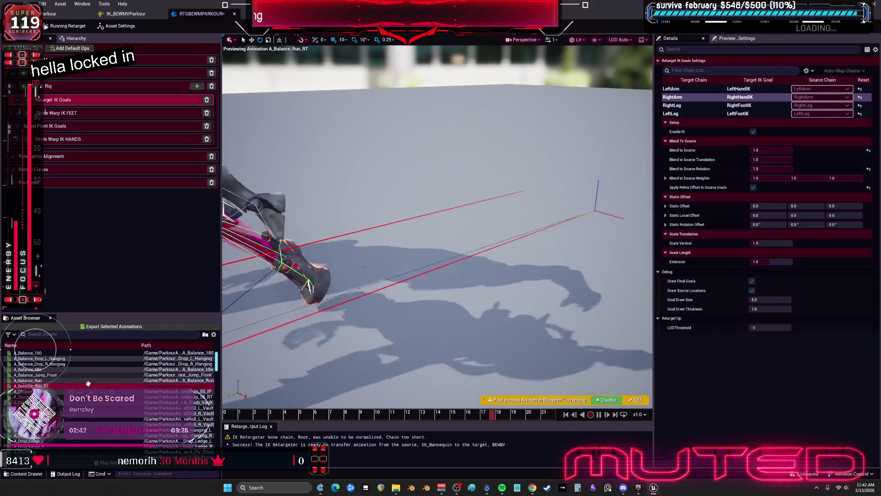
scroll(81, 413, down, 3)
click(82, 430)
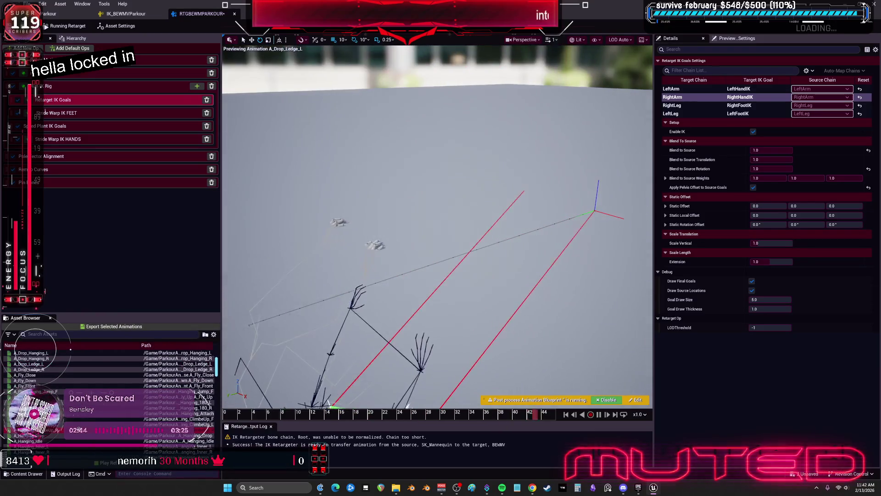
scroll(81, 416, down, 3)
click(202, 424)
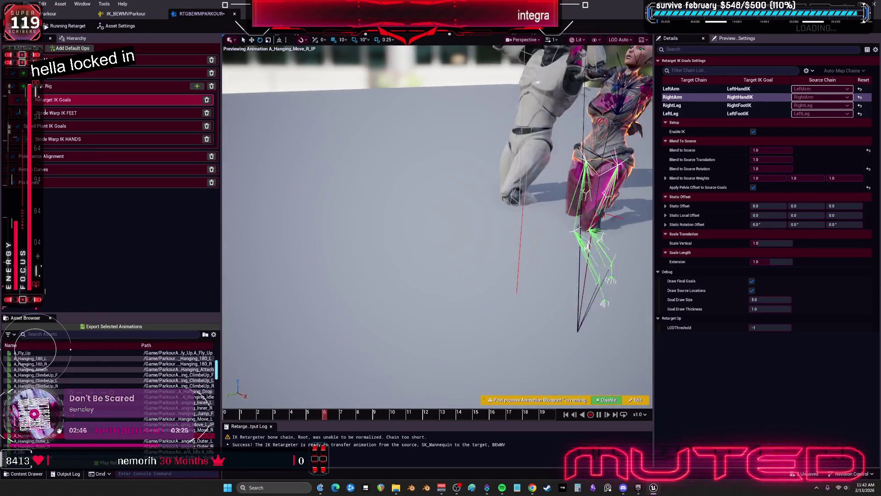
scroll(208, 402, down, 6)
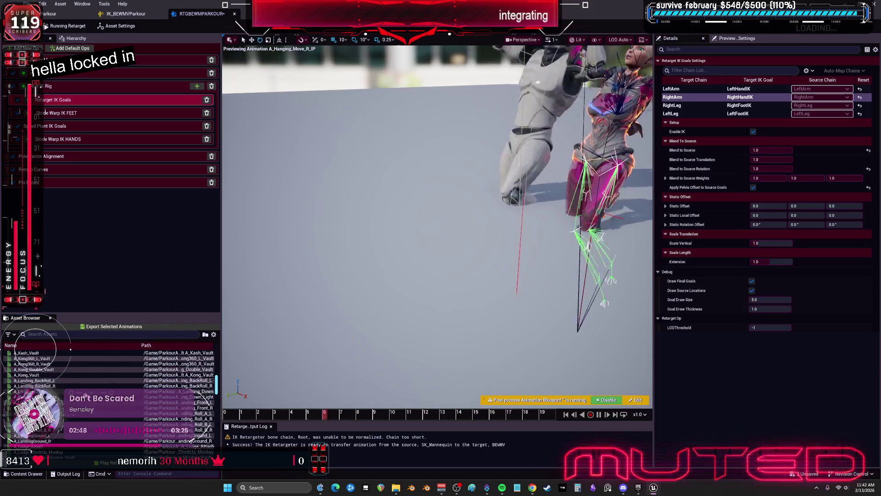
click(192, 429)
scroll(76, 380, down, 2)
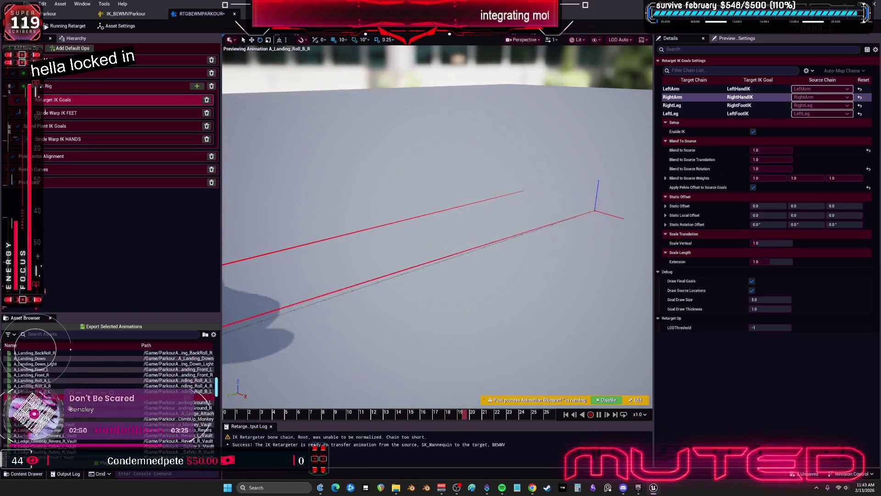
- Preview A_Landing_Roll_A_L, then A_Tic-Tac_R_Jump_Side, pausing it partway
click(75, 380)
scroll(76, 380, down, 4)
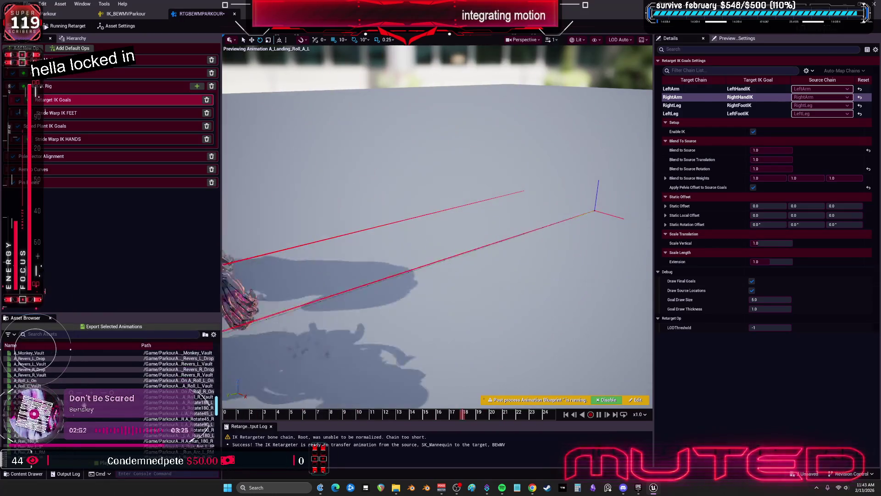
scroll(55, 386, down, 8)
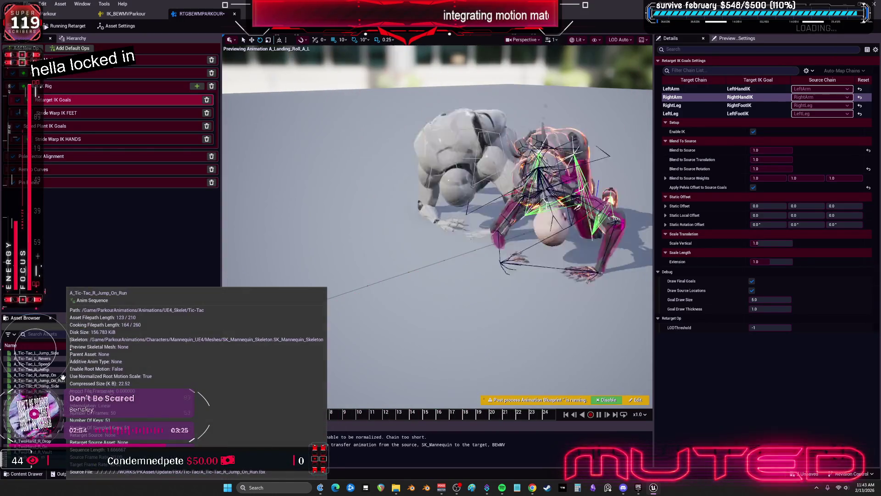
click(56, 386)
scroll(55, 386, down, 3)
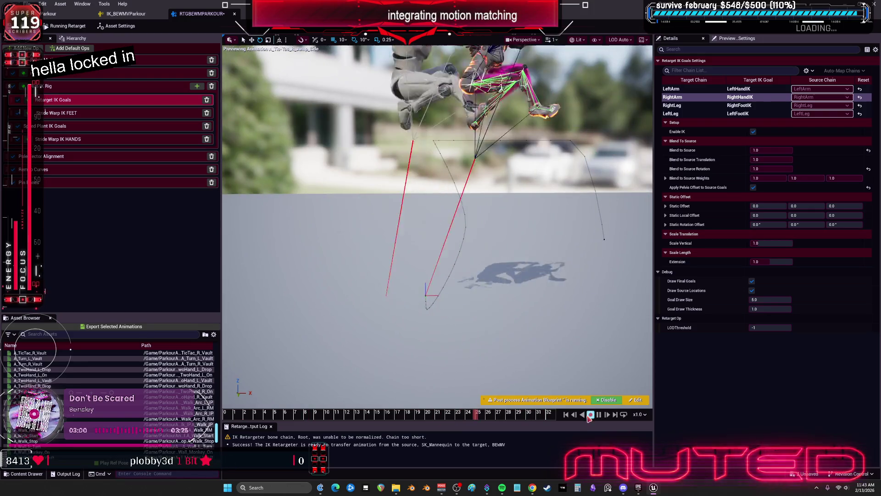
click(599, 415)
- Scrub the tic-tac jump to frames 25–27 and orbit to view beneath the character
mouse_move(424, 415)
mouse_down()
mouse_move(237, 426)
mouse_move(574, 444)
mouse_up()
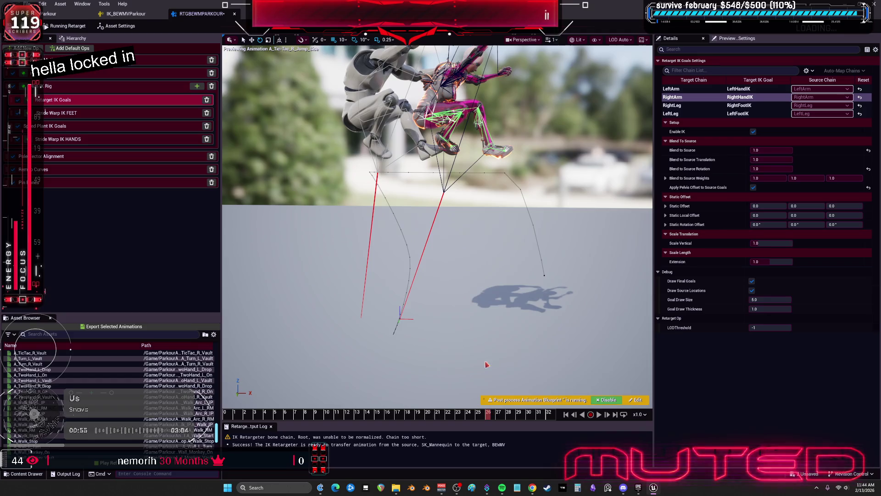
drag(436, 298, 492, 392)
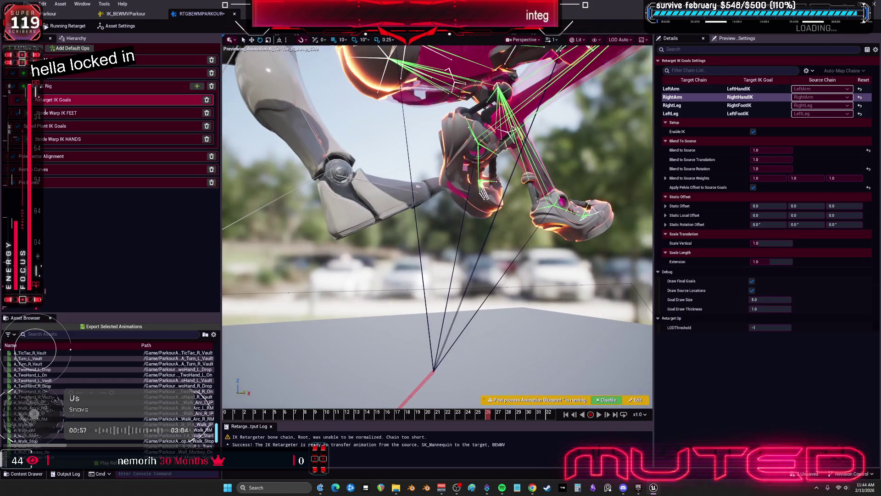
click(483, 407)
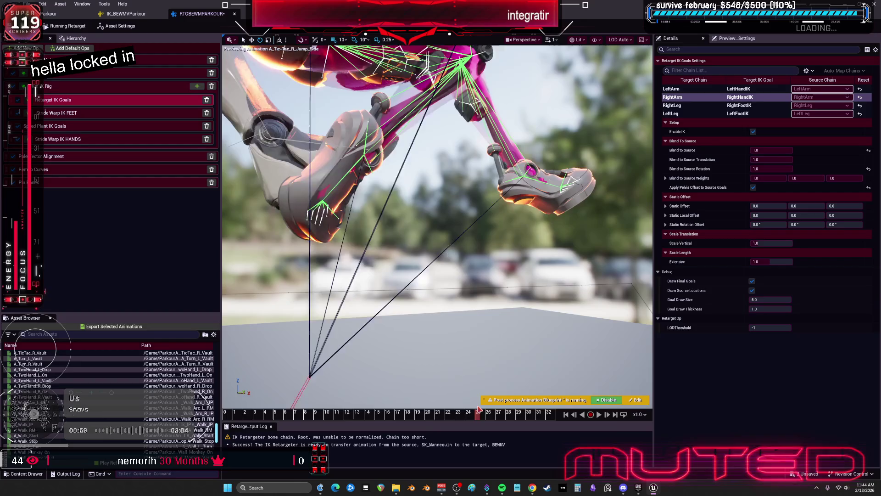
drag(483, 407, 499, 402)
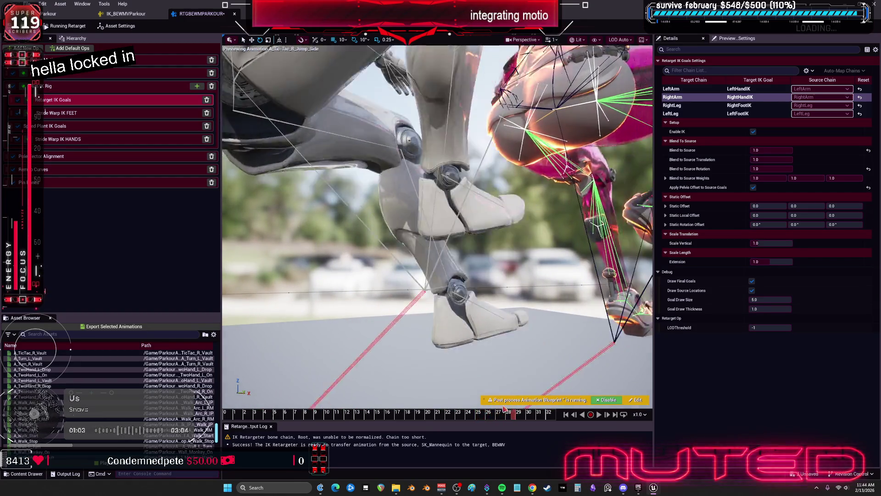
drag(468, 326, 376, 317)
scroll(87, 435, down, 6)
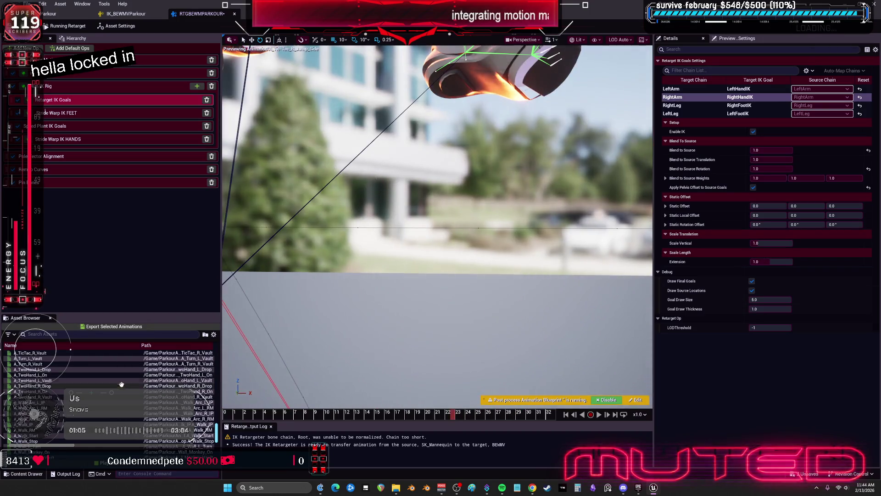
- Preview A_Wall_Pipe_Jump_Up, A_Wall_Pipe_Move_Up_IP, A_Wall_Revers_R_Vault, then A_Wall_TwoHand_L_Vault from its start
click(202, 402)
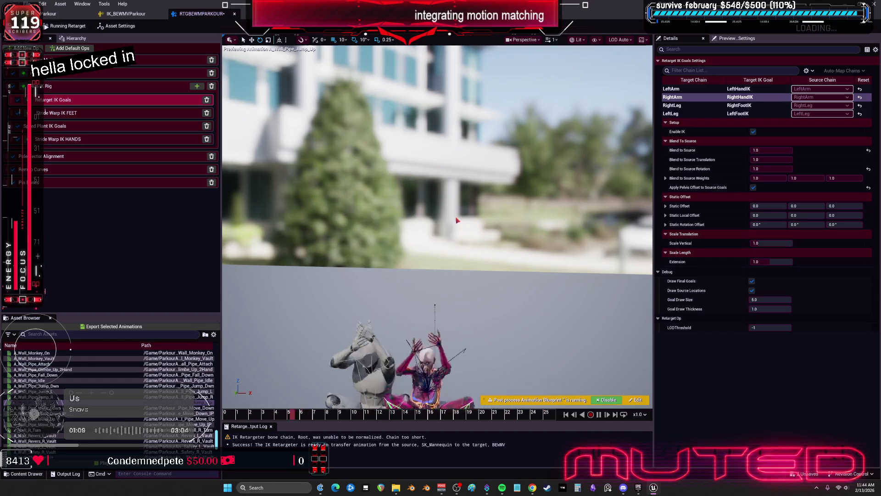
click(76, 424)
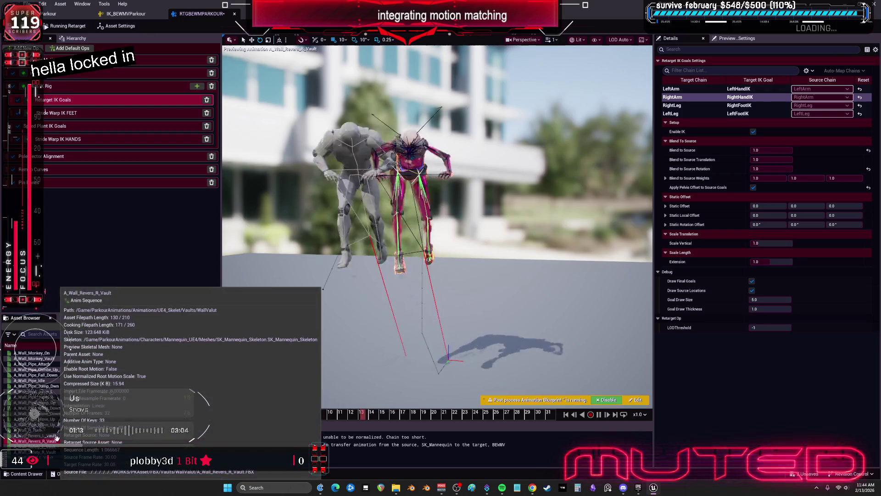
click(194, 440)
scroll(194, 437, down, 3)
click(184, 419)
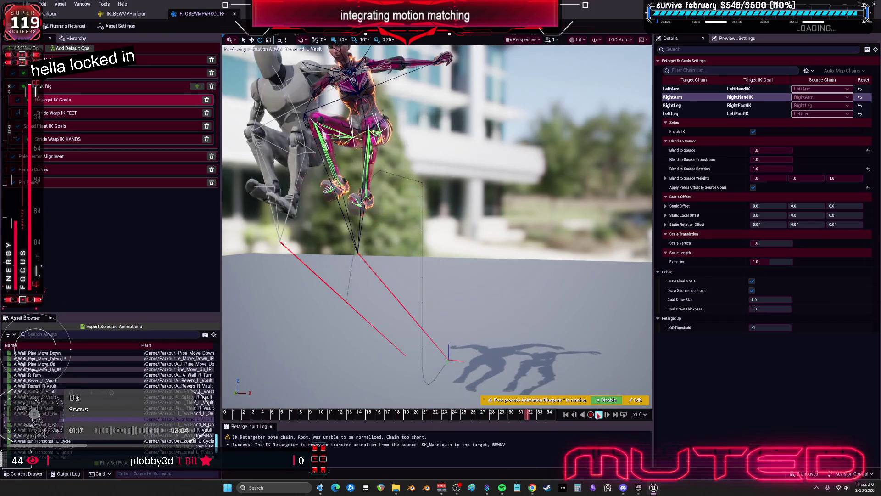
click(235, 415)
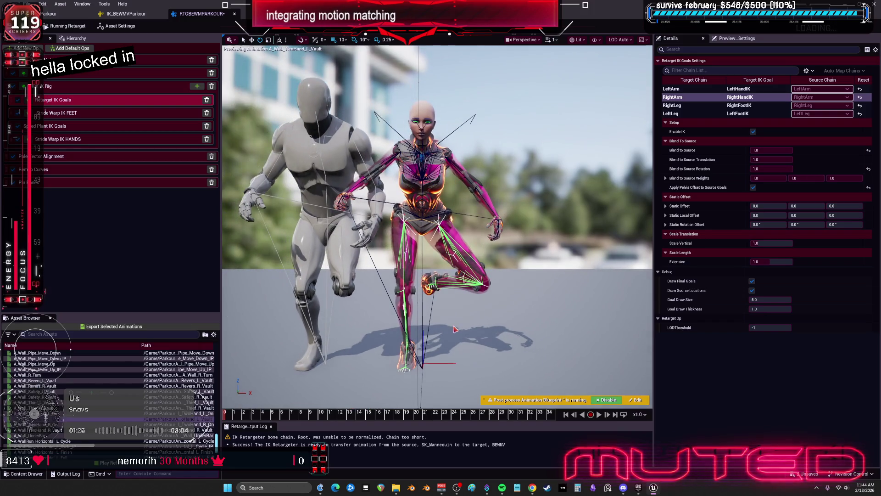
click(75, 156)
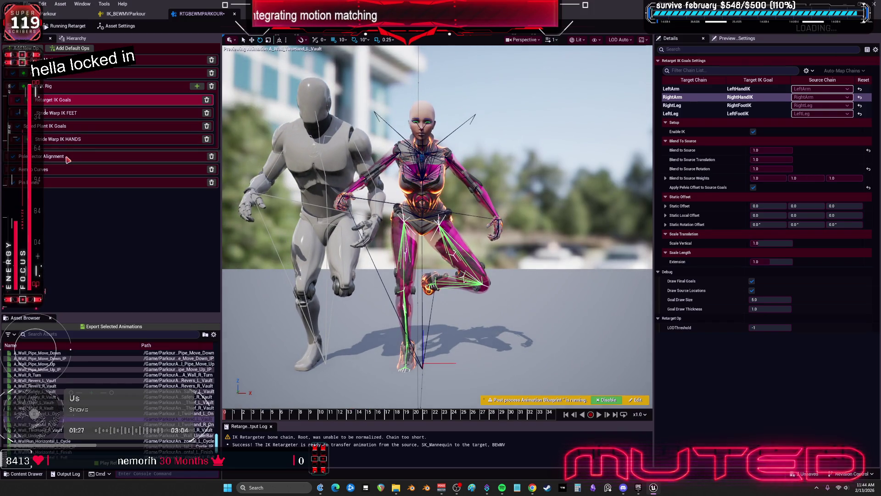
- Turn off Maintain Offset in pole vector alignment for the RightLeg and LeftLeg chains
scroll(697, 151, down, 10)
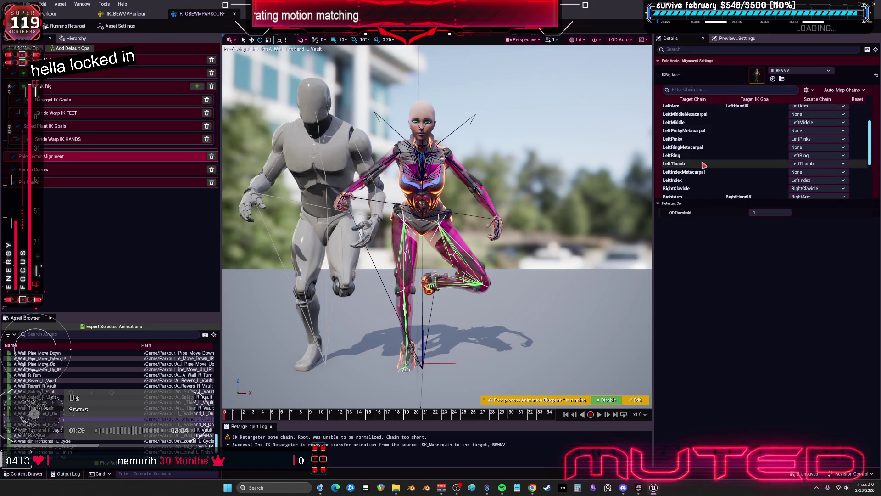
click(687, 187)
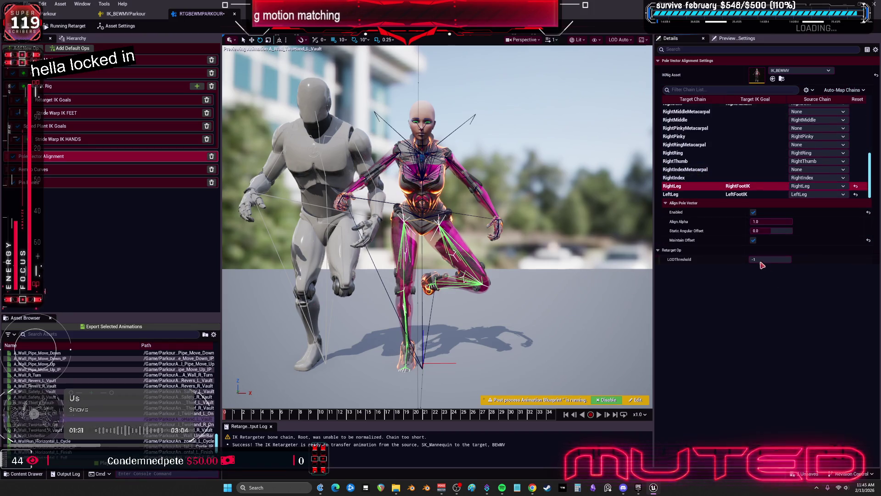
click(753, 240)
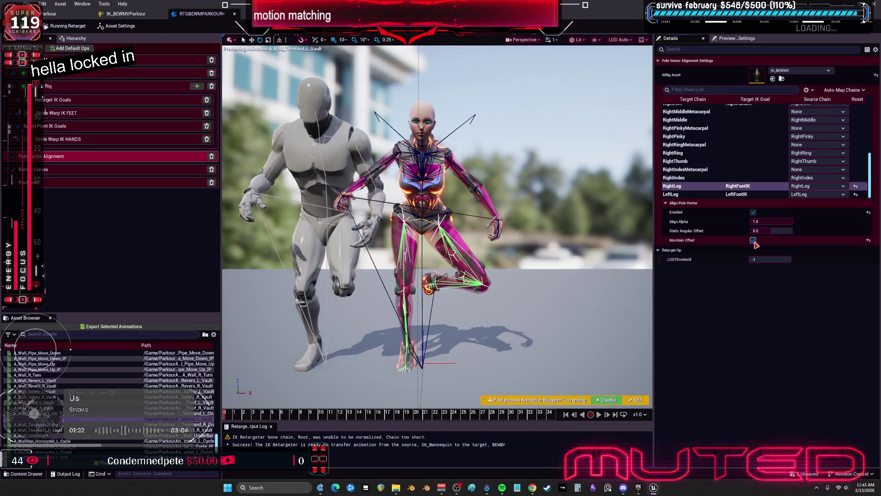
click(706, 195)
click(754, 240)
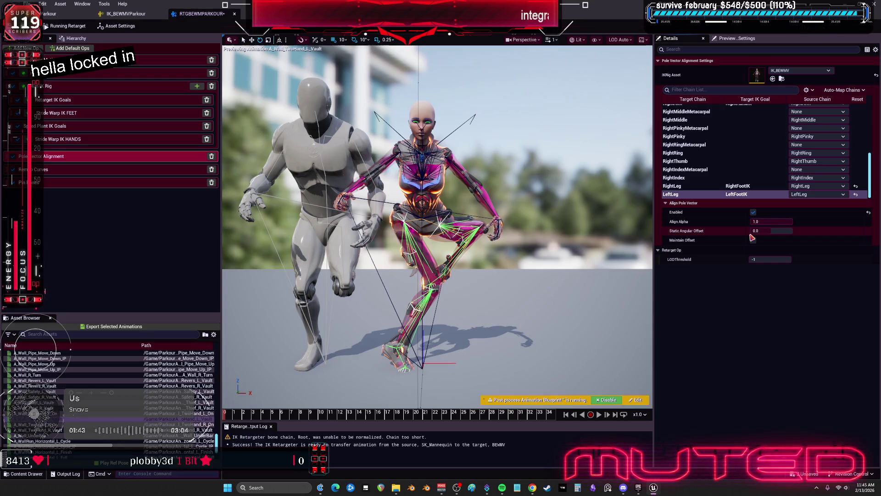
- Try left leg Static Angular Offsets 36.48, 15.36, -180, -155 and -39.84 with Maintain Offset on
click(773, 231)
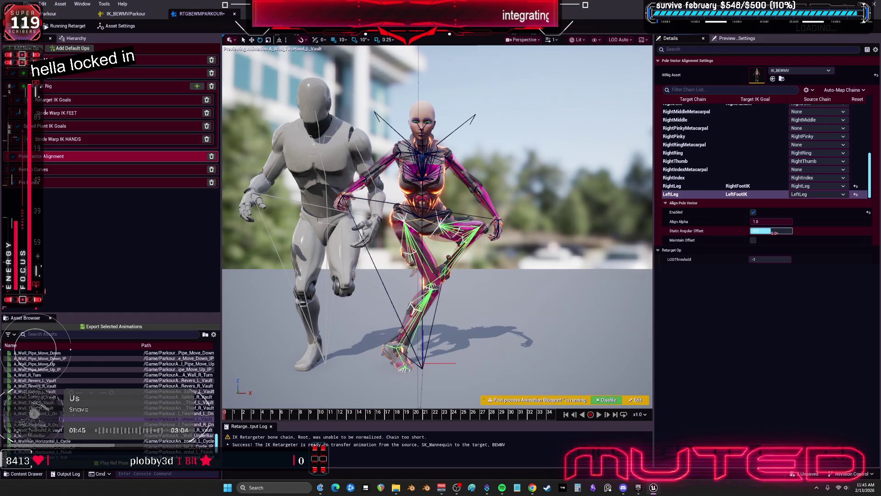
text(36.48)
key(Return)
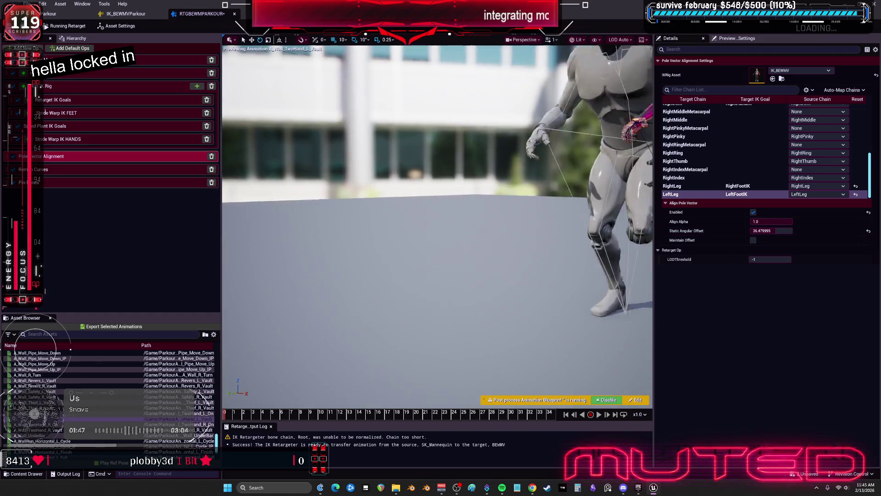
drag(773, 231, 757, 231)
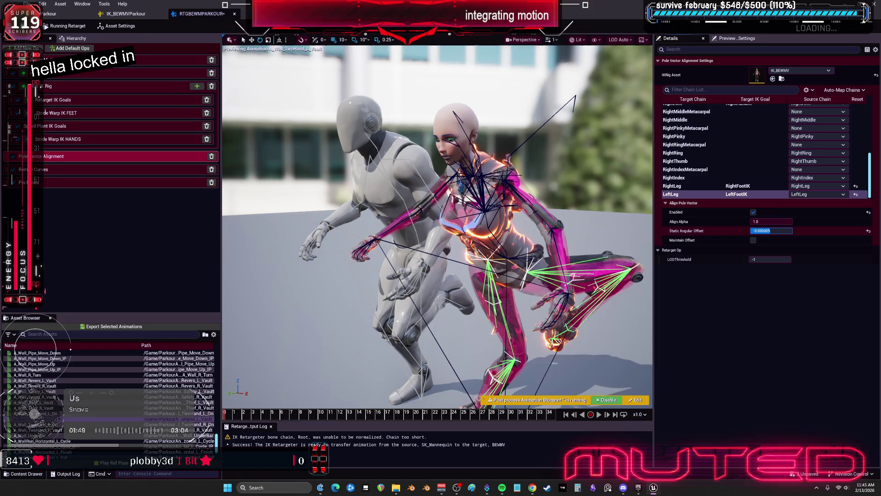
text(180)
key(Return)
text(-180)
key(Return)
drag(781, 230, 792, 231)
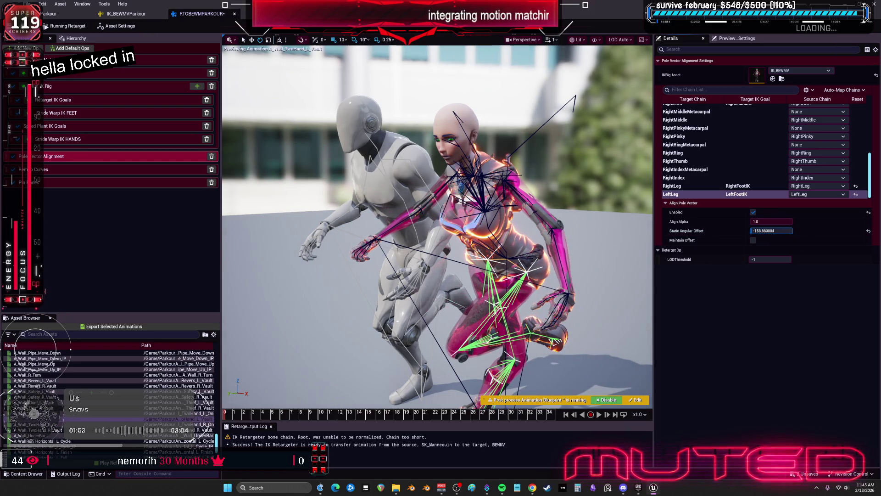
click(753, 240)
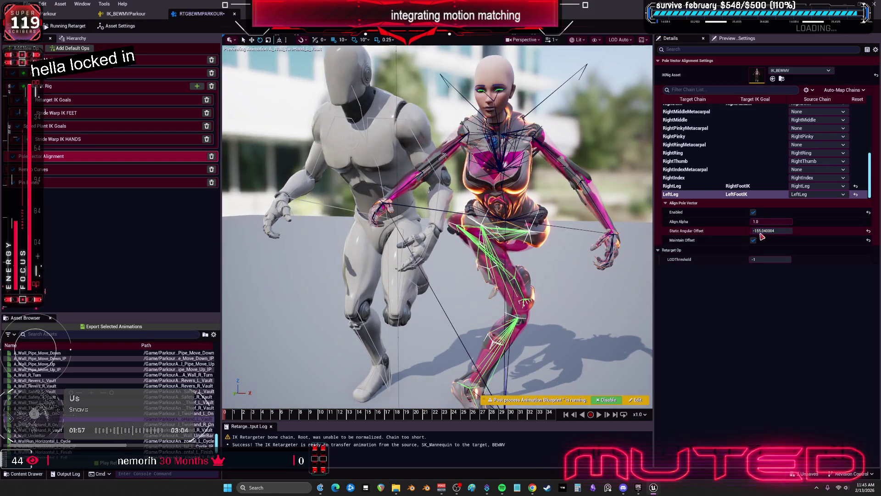
drag(771, 231, 792, 230)
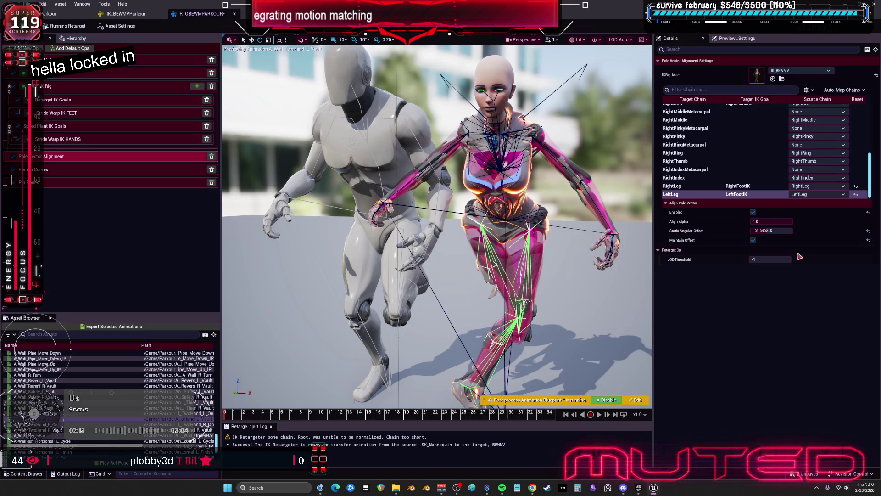
- Reset the left leg's offset to 0 and disable pole vector alignment on LeftLeg and RightLeg
click(868, 240)
click(868, 231)
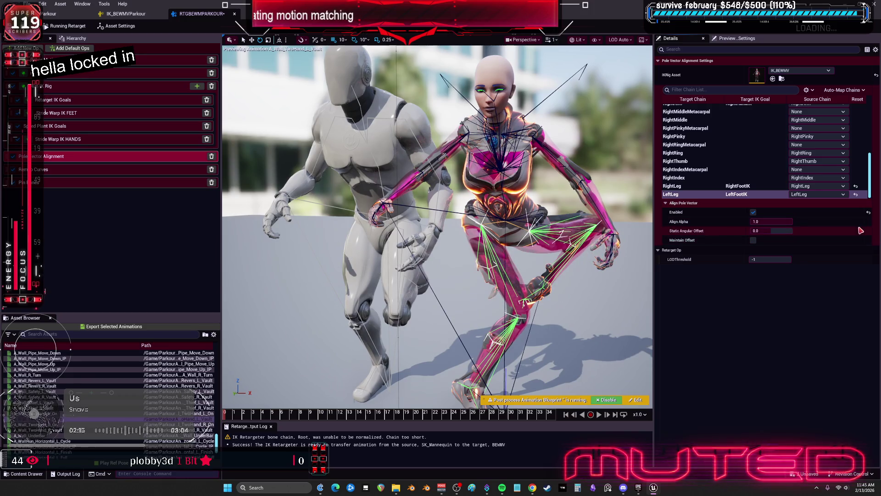
click(868, 212)
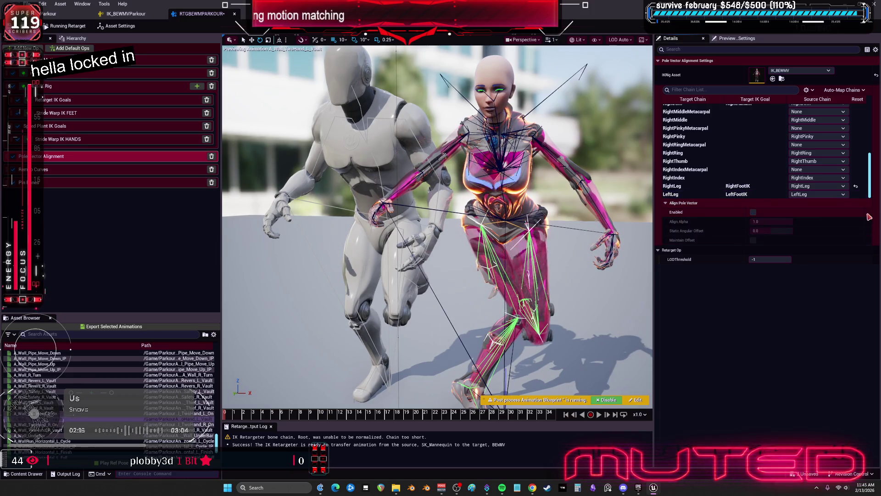
click(755, 187)
click(868, 212)
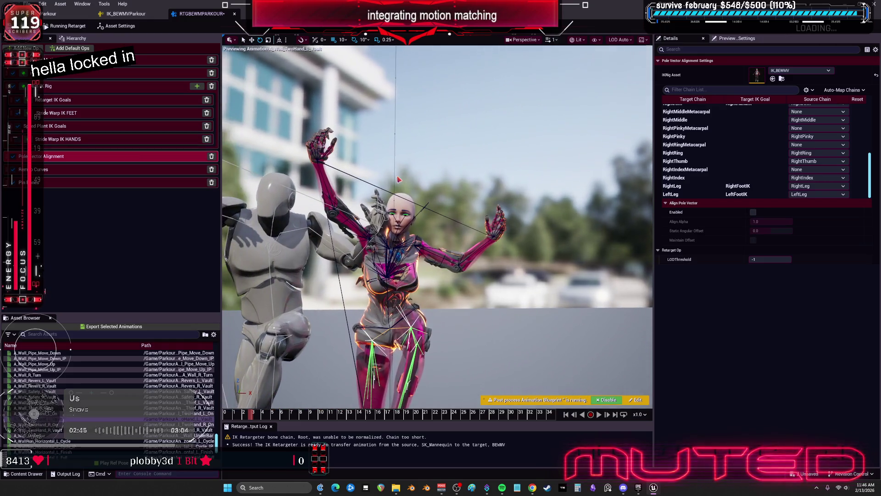
click(130, 139)
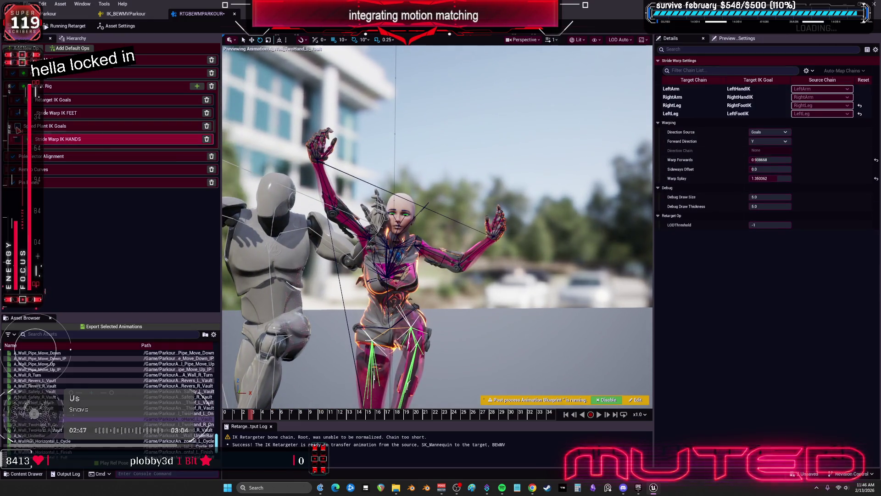
- Inspect the Stride Warp IK FEET and HANDS settings for the RightArm and LeftArm chains
click(128, 113)
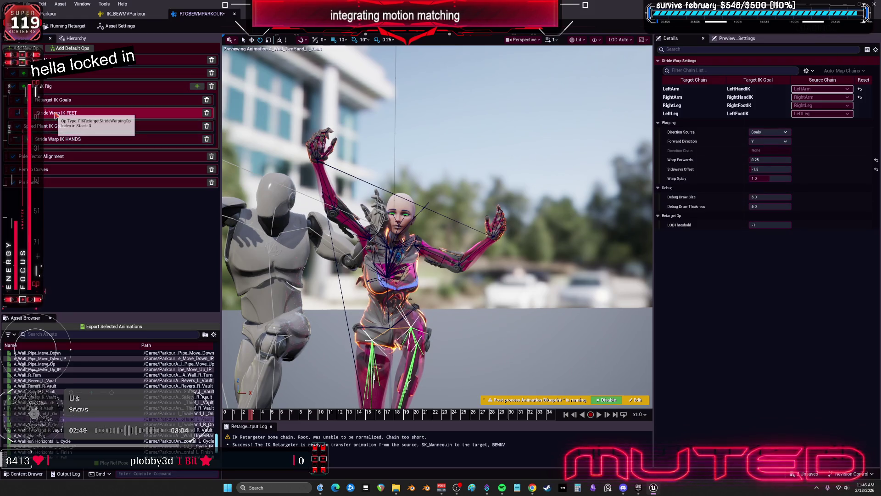
click(129, 140)
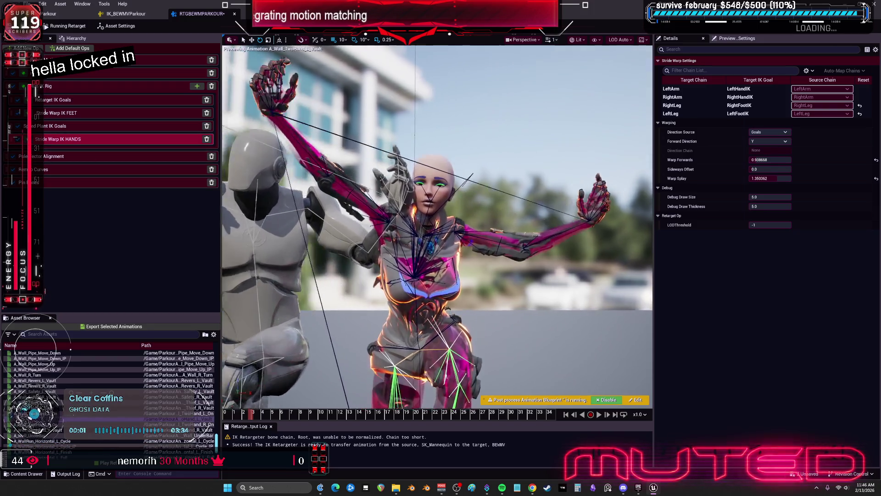
scroll(604, 262, up, 5)
click(767, 160)
click(716, 96)
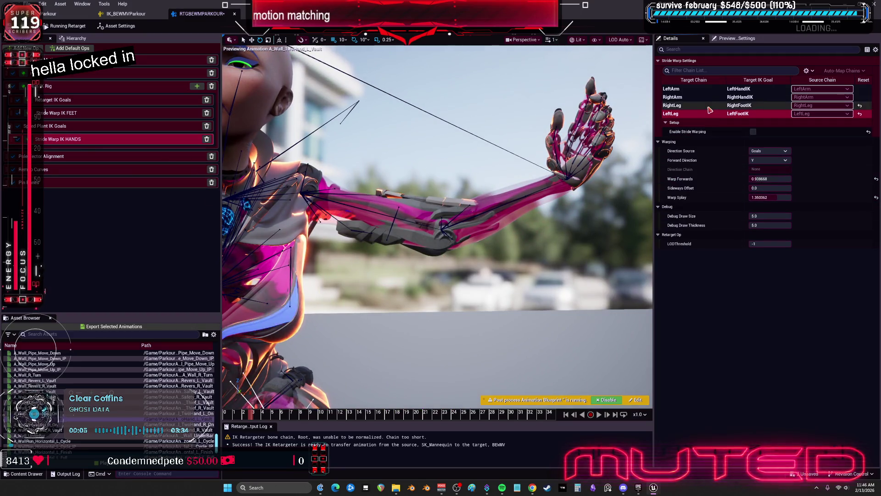
click(714, 91)
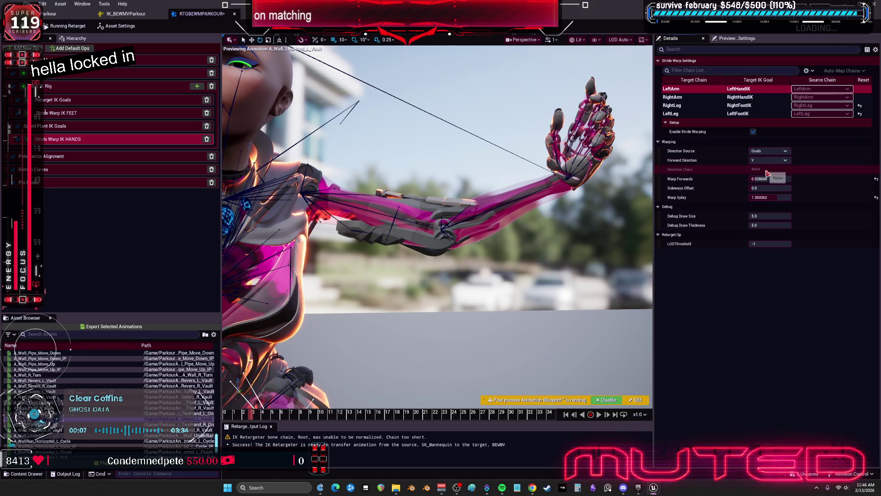
- Lower LeftArm Warp Forwards to about 0.87, then delete the Stride Warp IK HANDS op and undo it
mouse_move(780, 178)
mouse_down()
mouse_move(765, 197)
mouse_move(777, 197)
mouse_move(756, 192)
mouse_up()
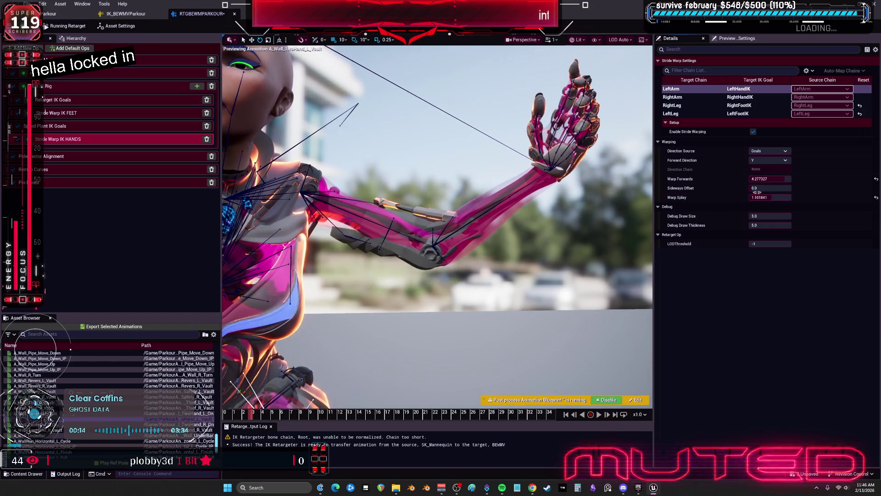
click(206, 139)
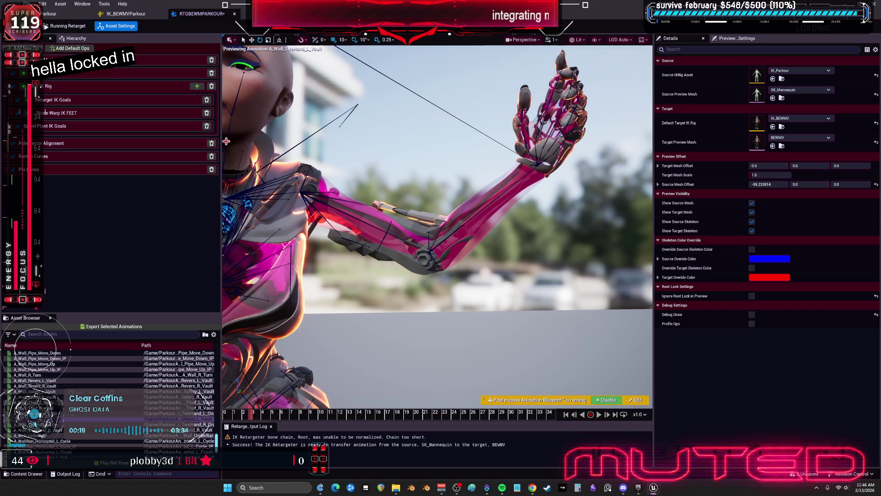
key(ctrl+z)
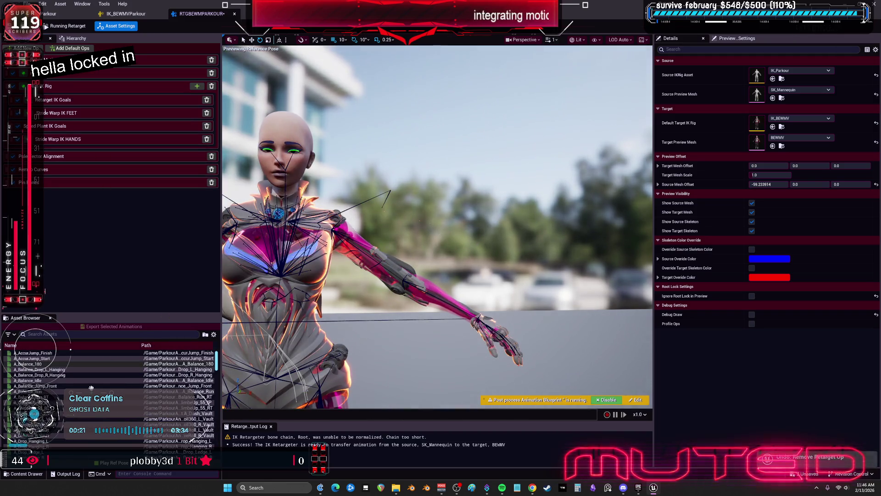
- Preview A_Balance_Idle, then switch to the A_Idle_TwoHand_R animation
click(52, 403)
double_click(59, 381)
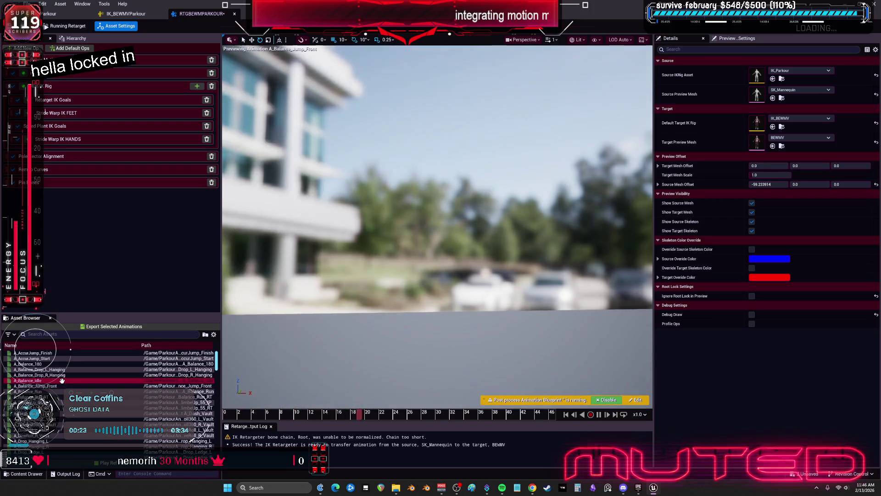
scroll(300, 303, down, 5)
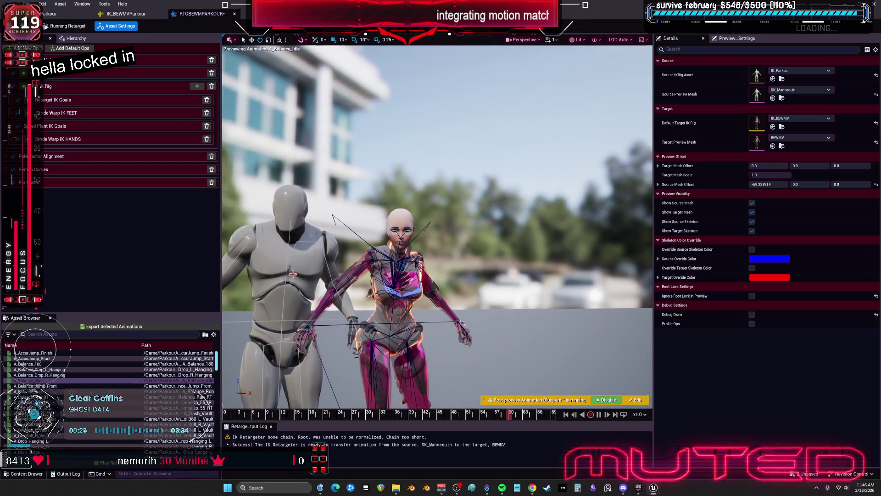
scroll(172, 355, down, 3)
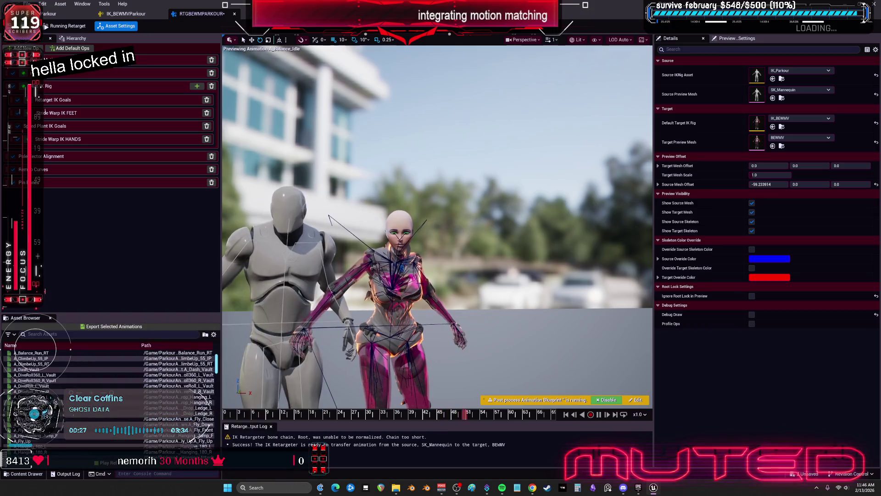
scroll(61, 433, down, 4)
click(97, 419)
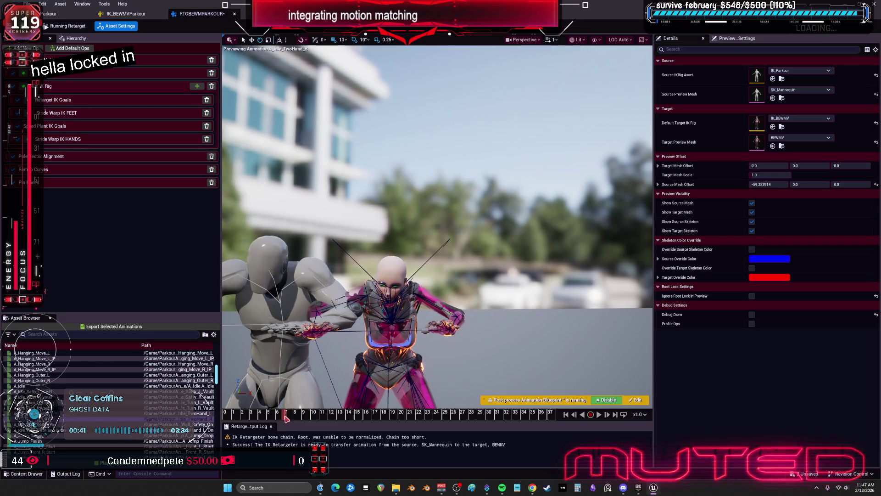
- Orbit in close on the pink arm and scrub the two-hand idle near frame 7
scroll(437, 226, up, 10)
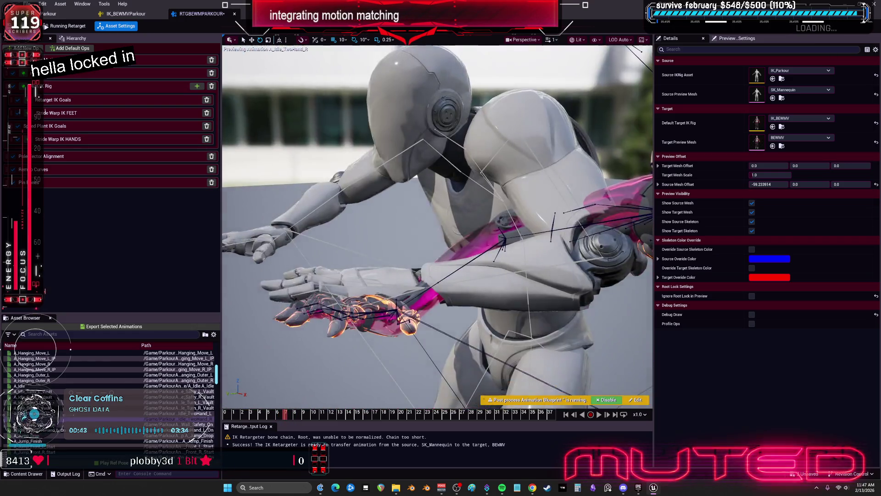
drag(437, 226, 363, 207)
drag(539, 335, 543, 339)
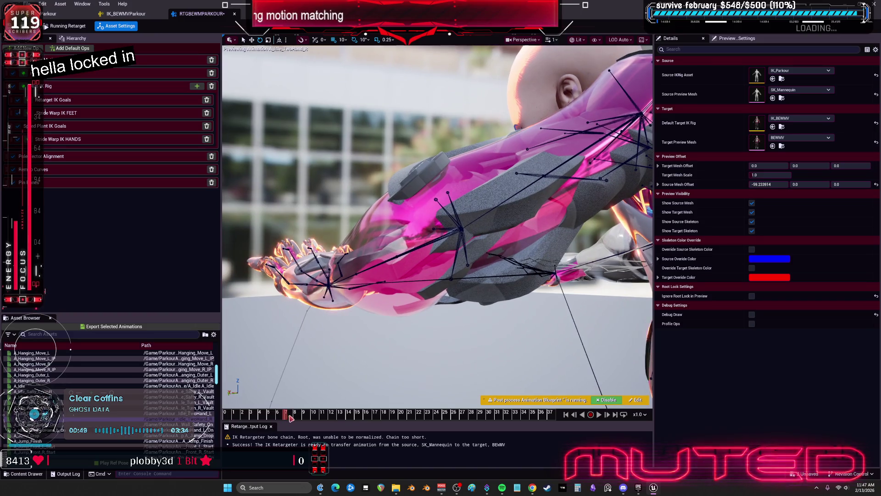
drag(290, 419, 288, 417)
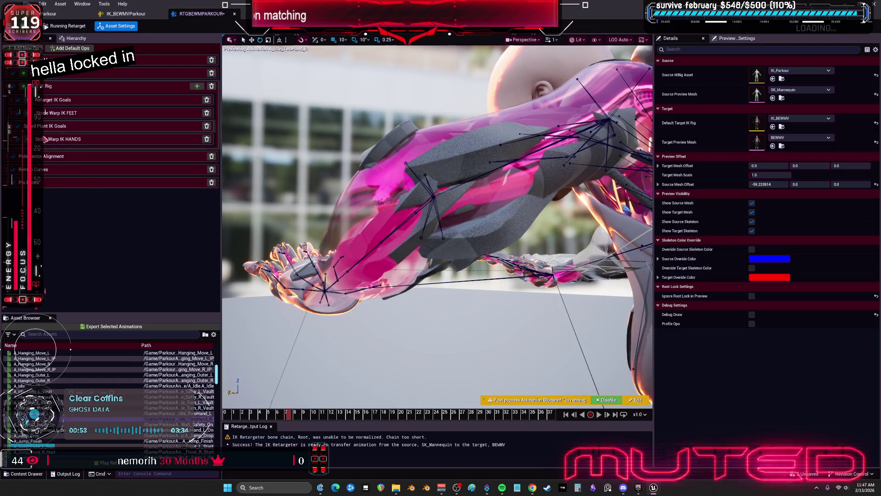
click(18, 140)
- Toggle the Stride Warp IK HANDS and Retarget IK Goals ops off and on to compare
click(17, 139)
click(17, 138)
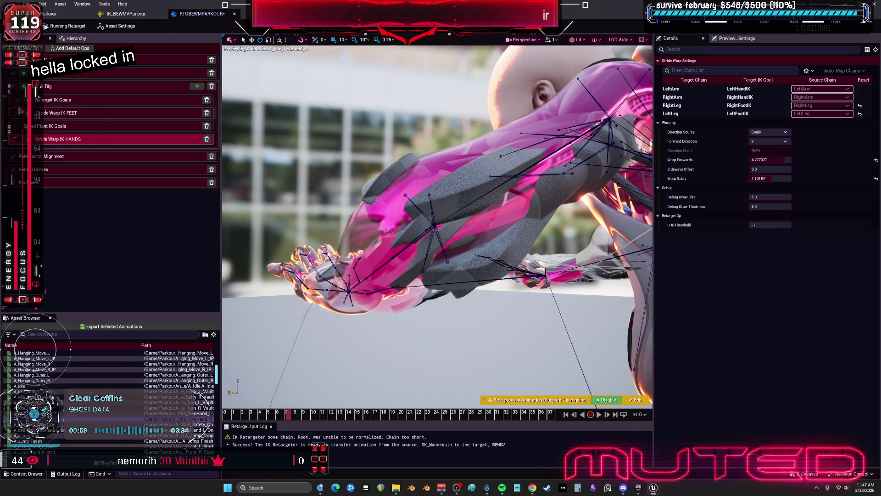
click(17, 100)
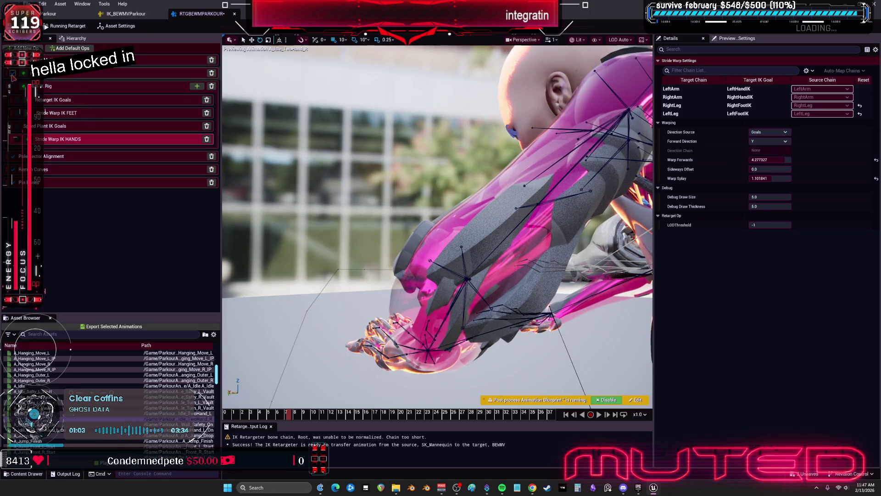
- Set LeftArm rotation alpha to about 0.83, then its modes to Interpolated rotation and None translation
click(13, 74)
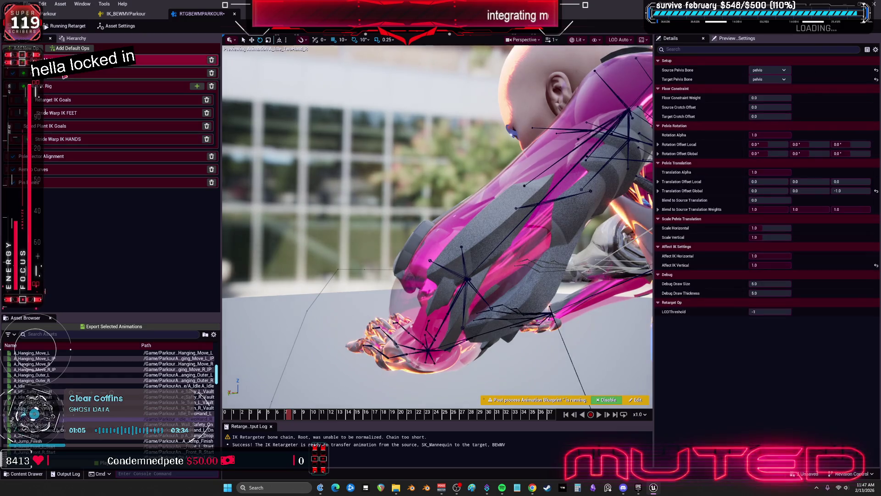
click(735, 149)
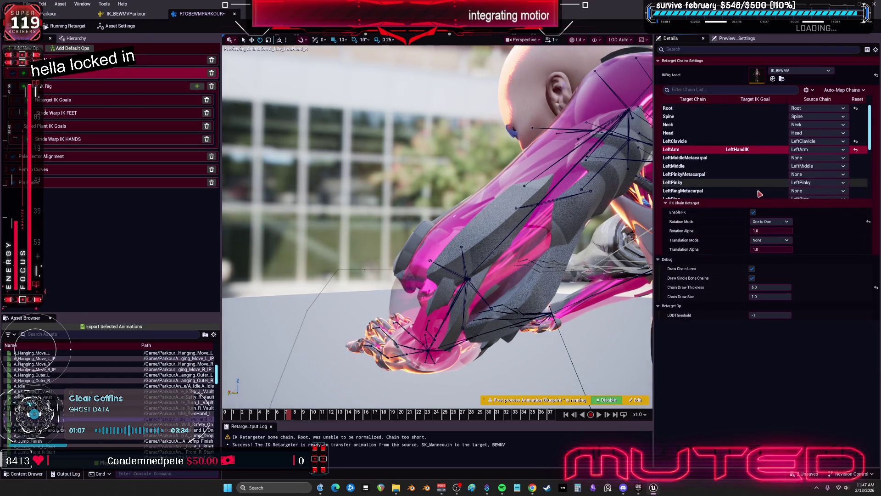
mouse_move(776, 233)
mouse_down()
mouse_move(762, 232)
mouse_move(788, 233)
mouse_up()
click(789, 240)
click(764, 251)
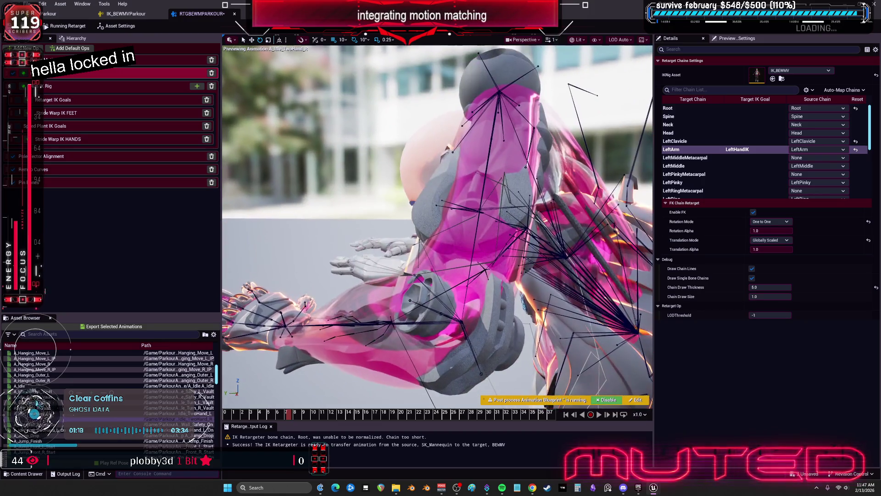
click(783, 230)
click(771, 221)
click(771, 236)
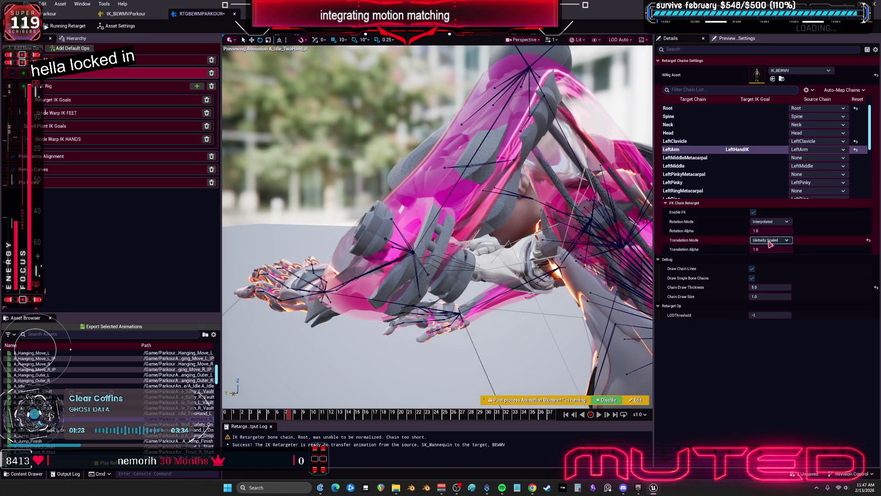
click(770, 240)
click(771, 247)
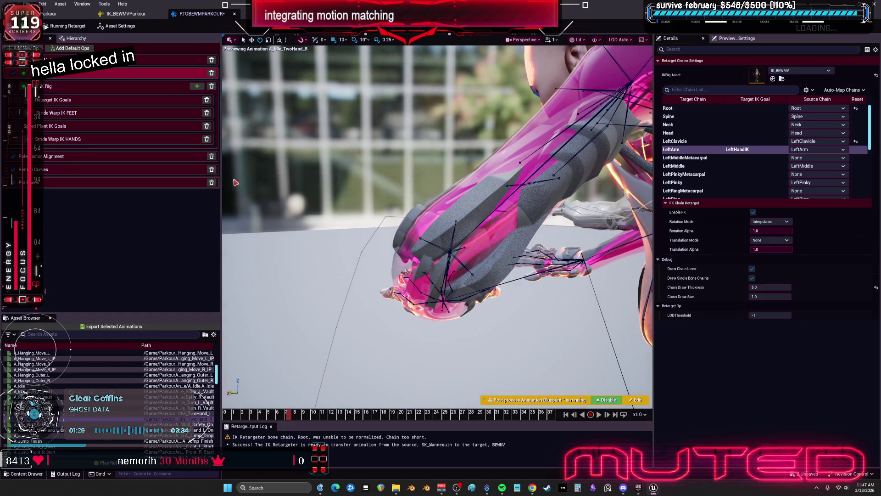
- Check the pelvis motion and Pin Bones ops, then disable FK retargeting on the LeftArm chain
click(50, 60)
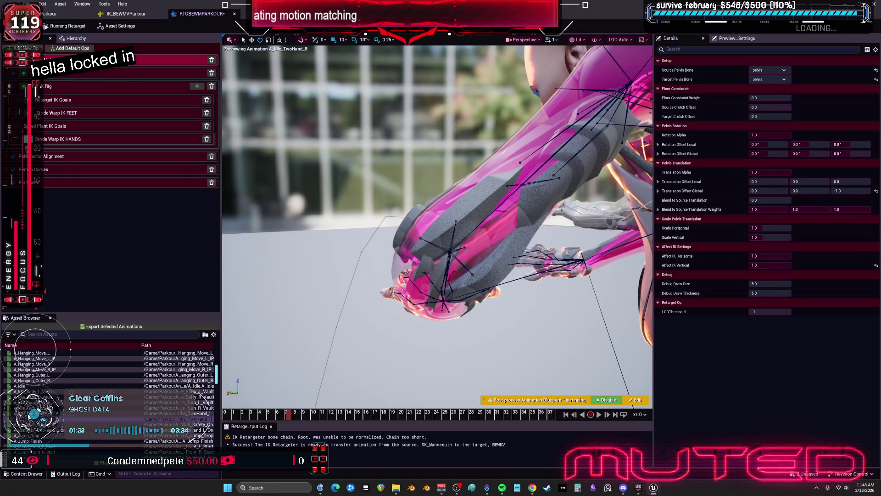
click(16, 190)
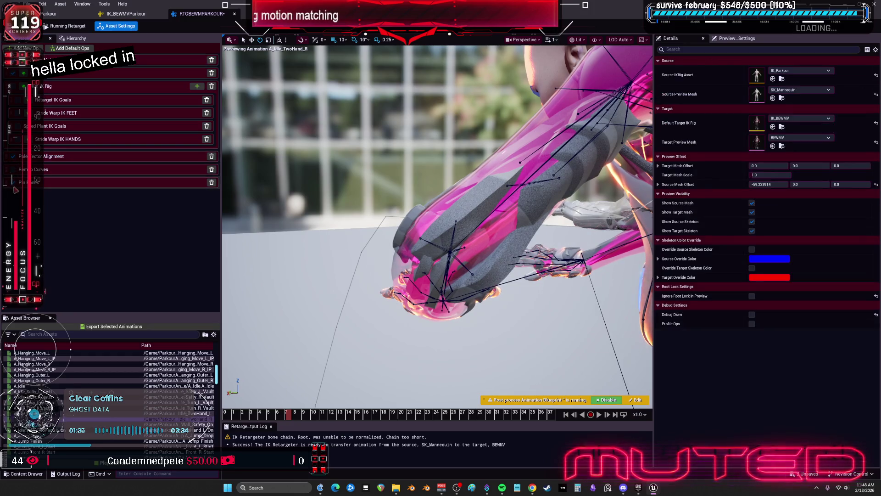
click(18, 184)
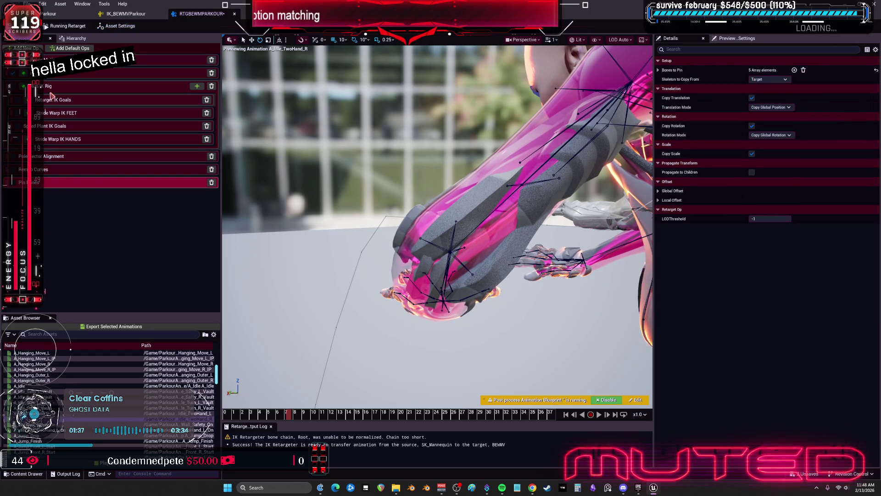
click(51, 73)
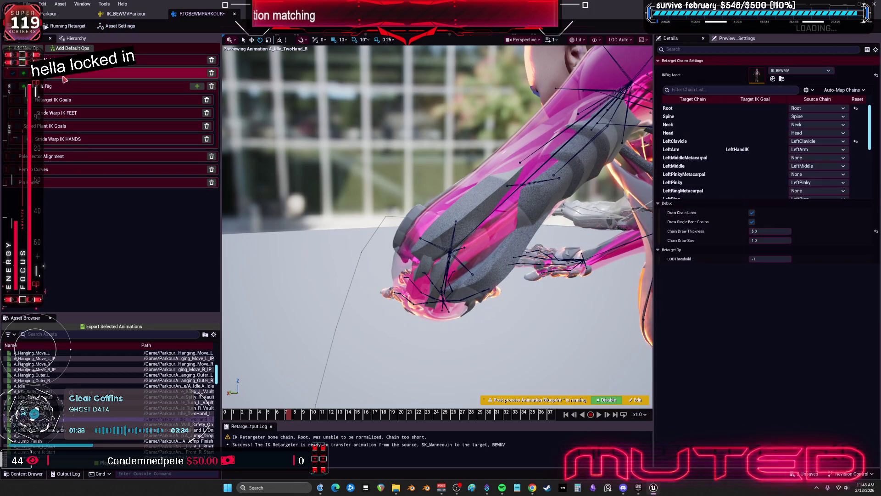
click(729, 151)
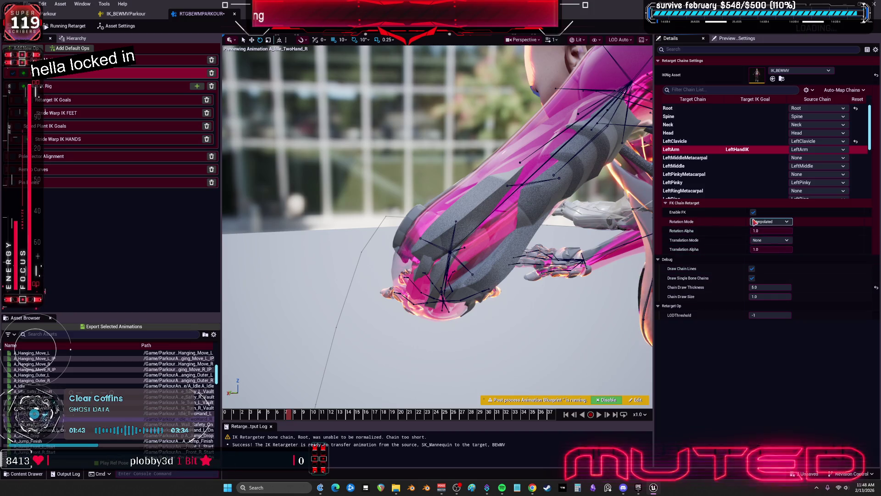
click(753, 212)
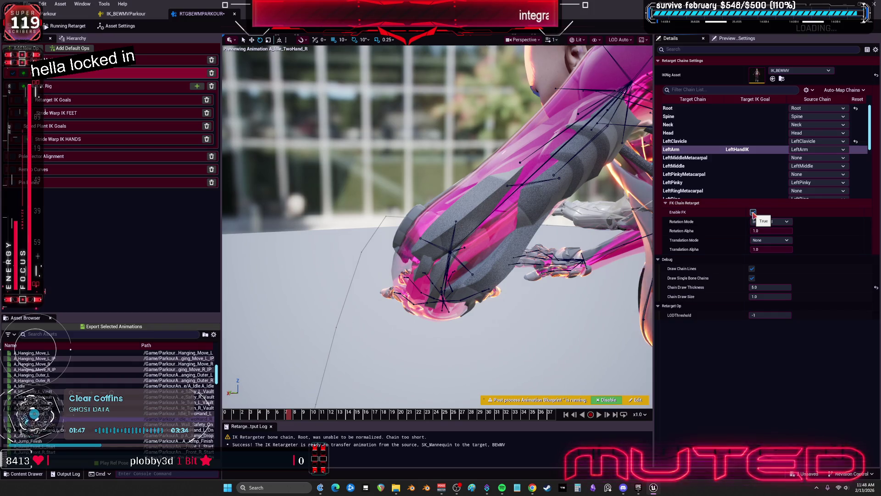
click(753, 213)
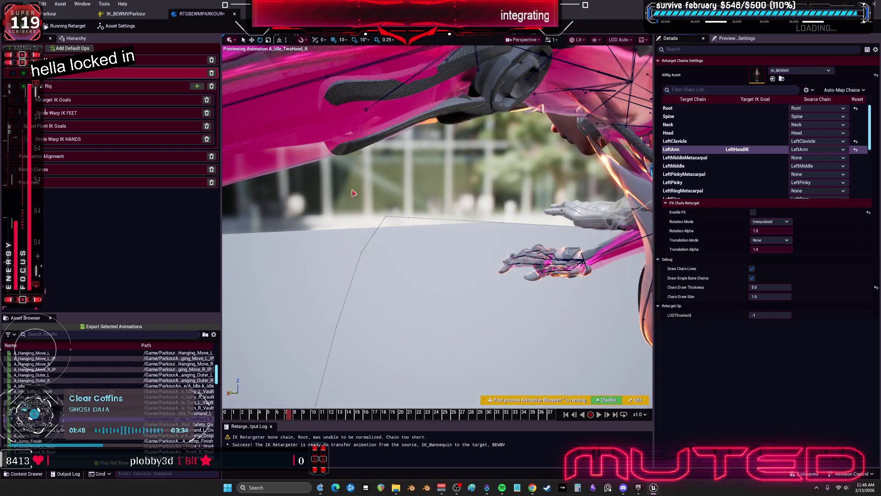
- Select the LeftArm goal in Solve IK Rig, frame the left arm, and toggle Retarget IK Goals to compare
click(51, 89)
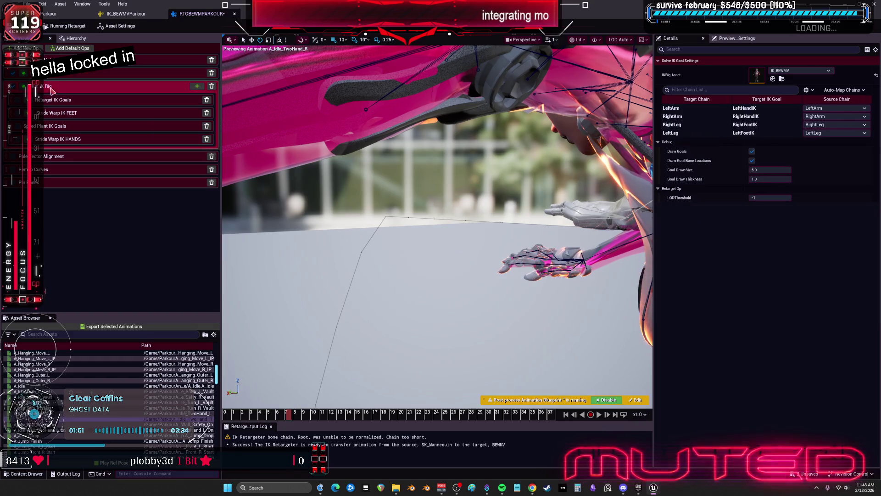
click(671, 108)
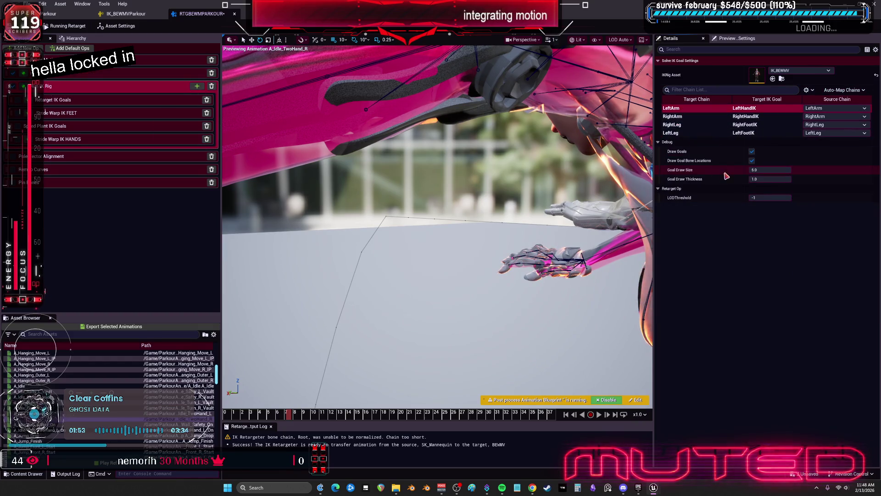
key(f)
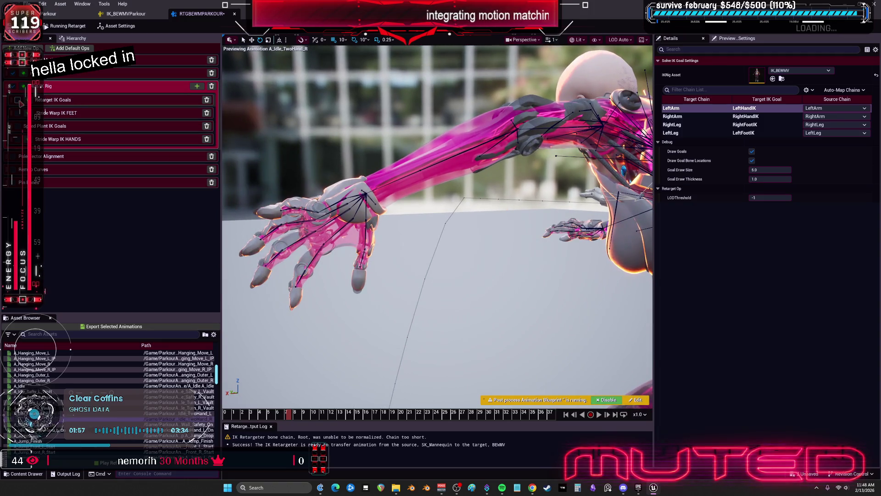
click(17, 99)
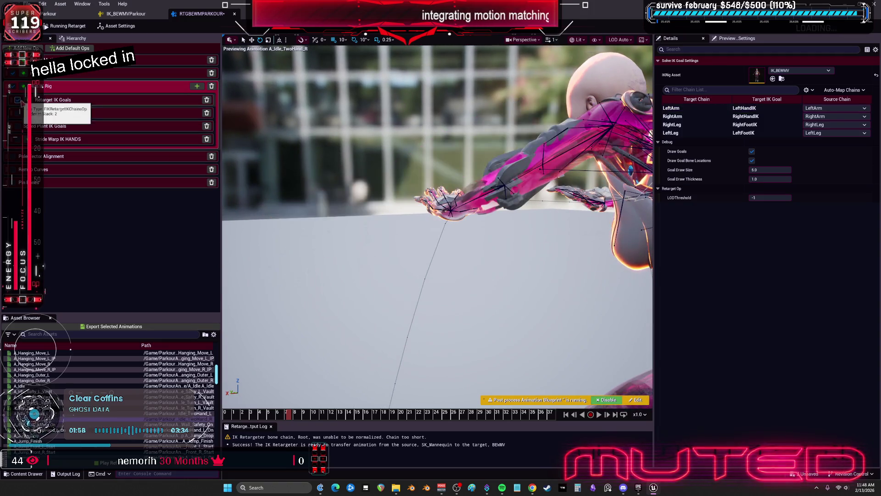
- Set the LeftArm IK goal's blend to source rotation to 1.0 and translation to about 0.94
click(58, 100)
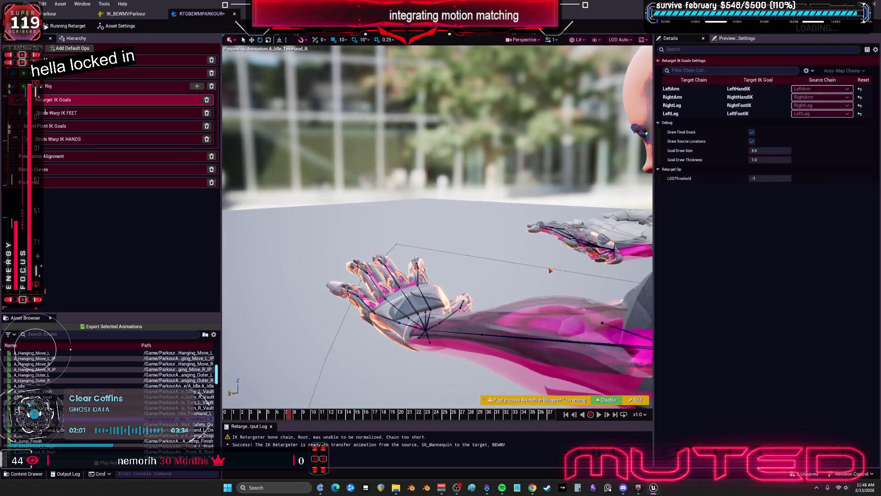
click(695, 90)
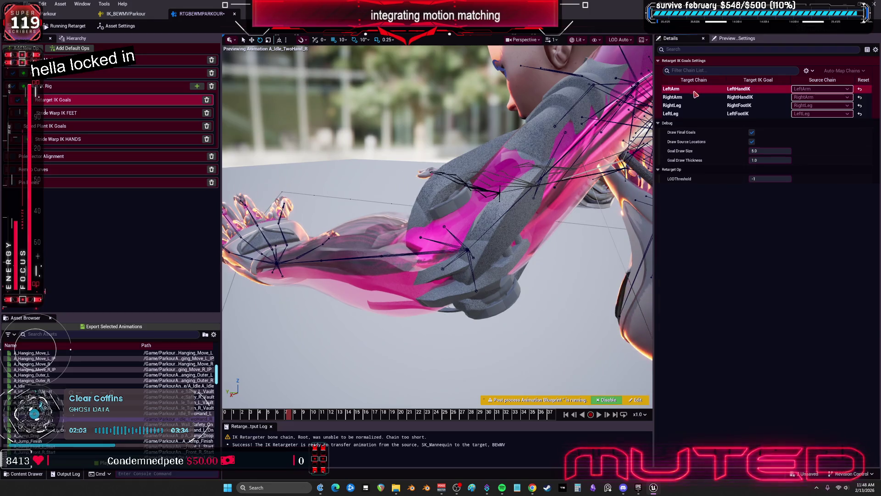
click(775, 168)
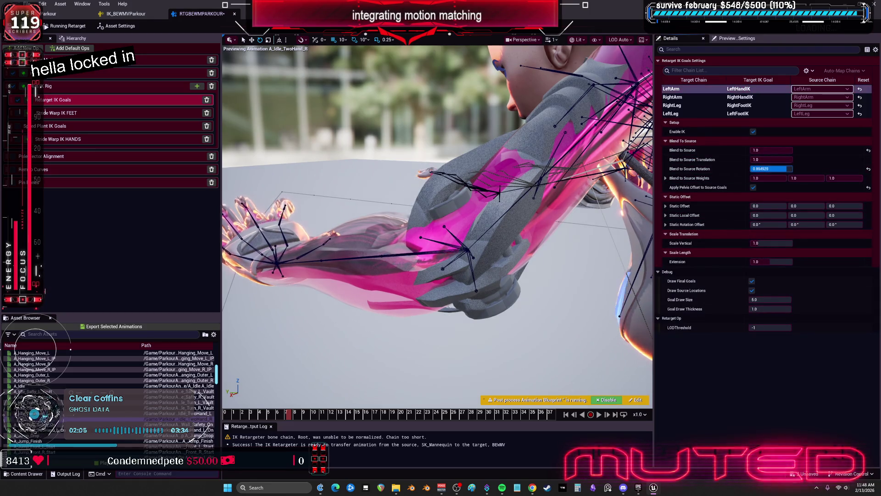
click(775, 160)
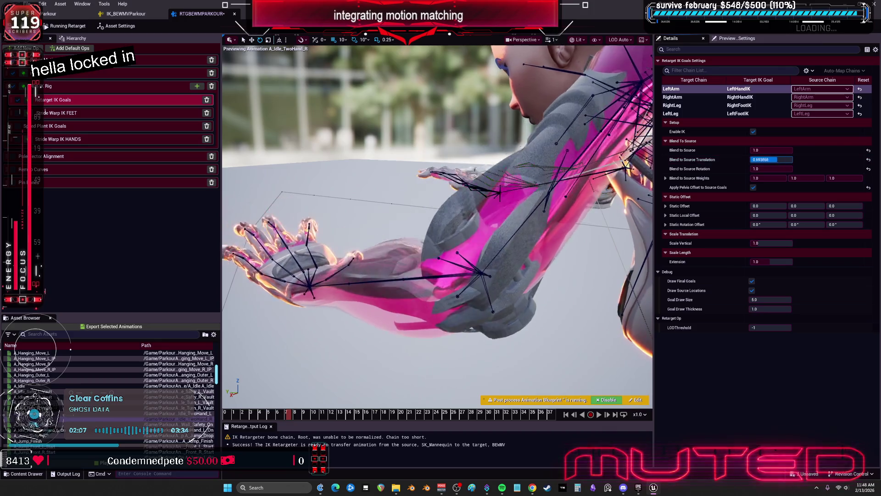